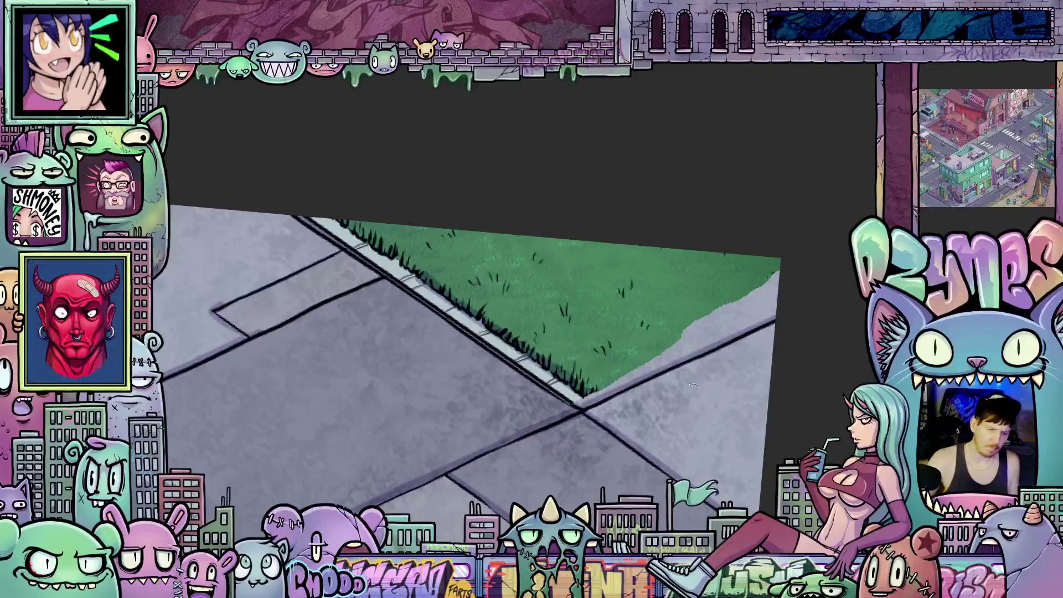
Rotate the view of the sidewalk corner, check the grass with undo/redo, and clear any selection
{"action": "left_click_drag", "start_coordinate": [377, 341], "coordinate": [433, 104]}
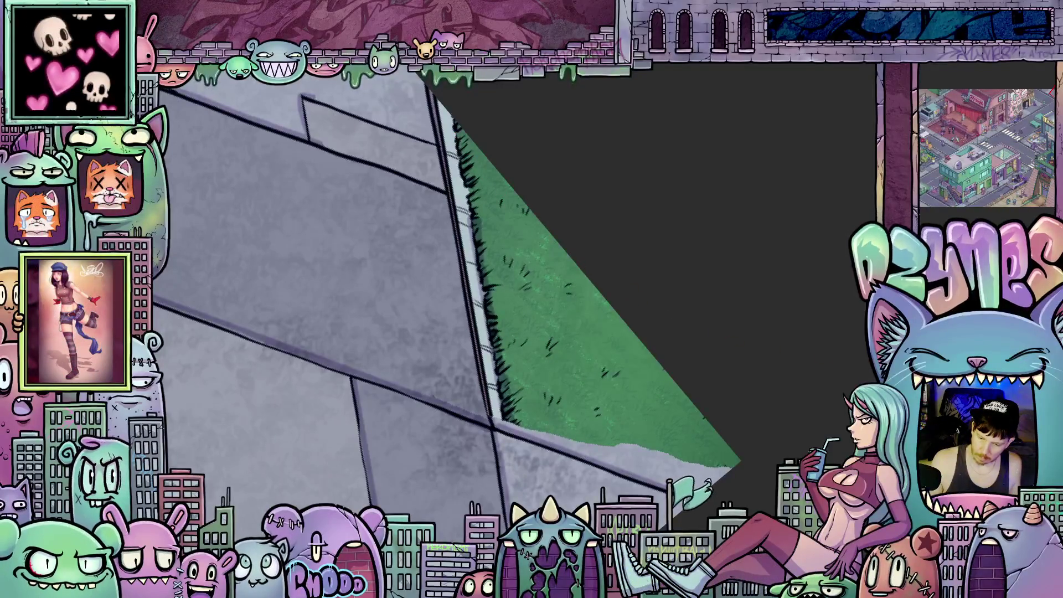
{"action": "key", "text": "ctrl+z"}
{"action": "key", "text": "ctrl+shift+z"}
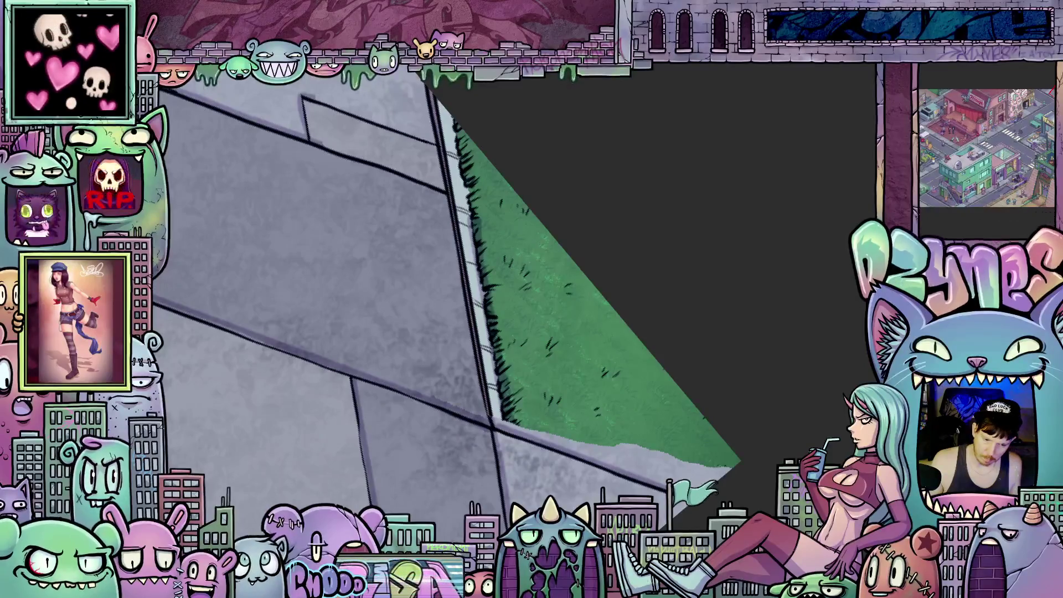
{"action": "left_click_drag", "start_coordinate": [490, 478], "coordinate": [617, 396]}
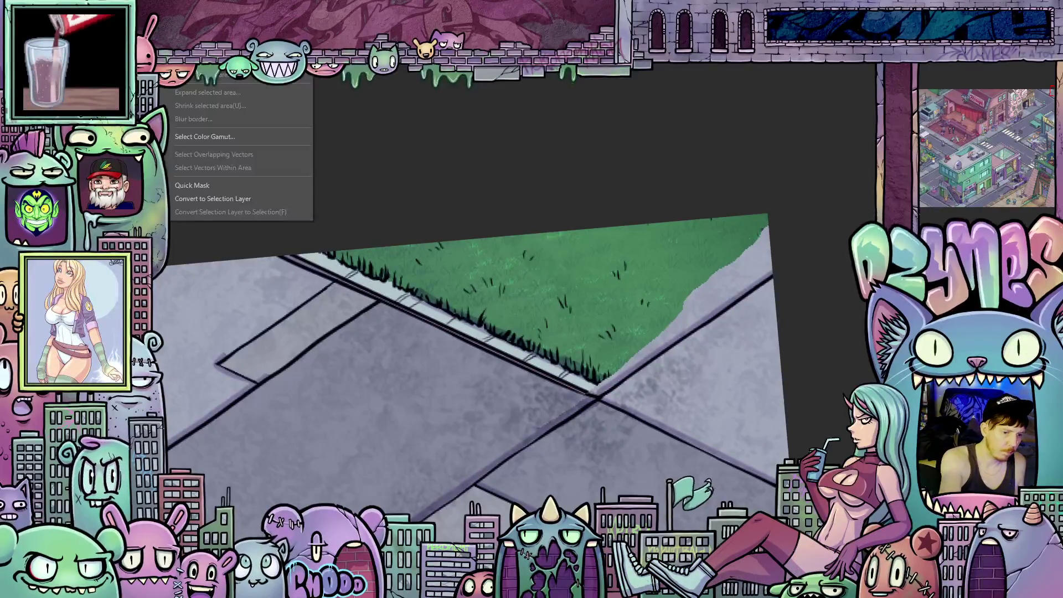
{"action": "key", "text": "ctrl+shift+d"}
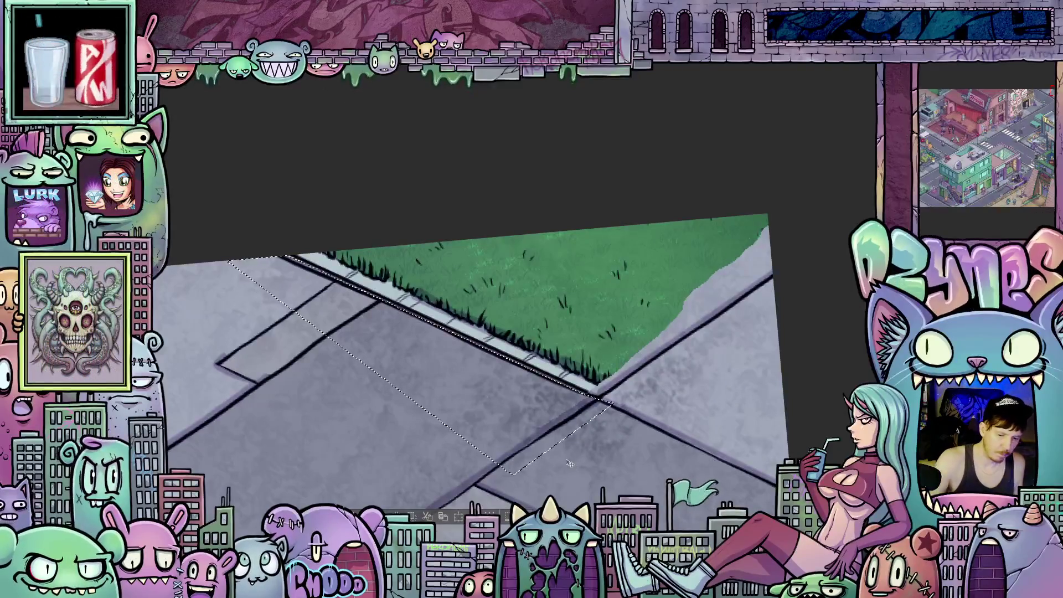
{"action": "key", "text": "ctrl+shift+a"}
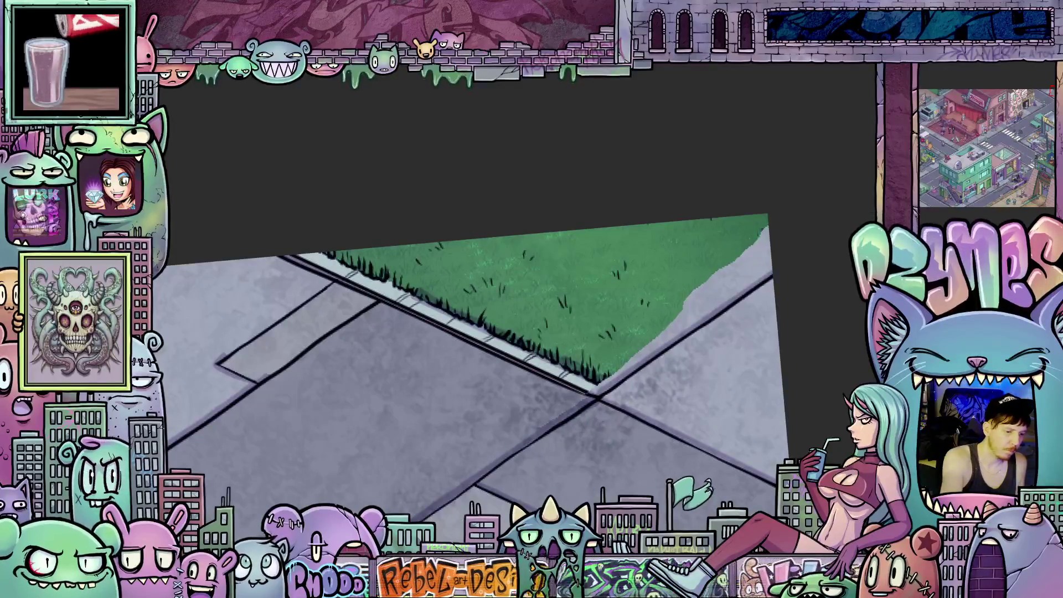
Lasso-select the grass corner, shift it down and right in a transform, then undo the shift
{"action": "left_click_drag", "start_coordinate": [248, 217], "coordinate": [491, 434]}
{"action": "left_click_drag", "start_coordinate": [692, 133], "coordinate": [665, 134]}
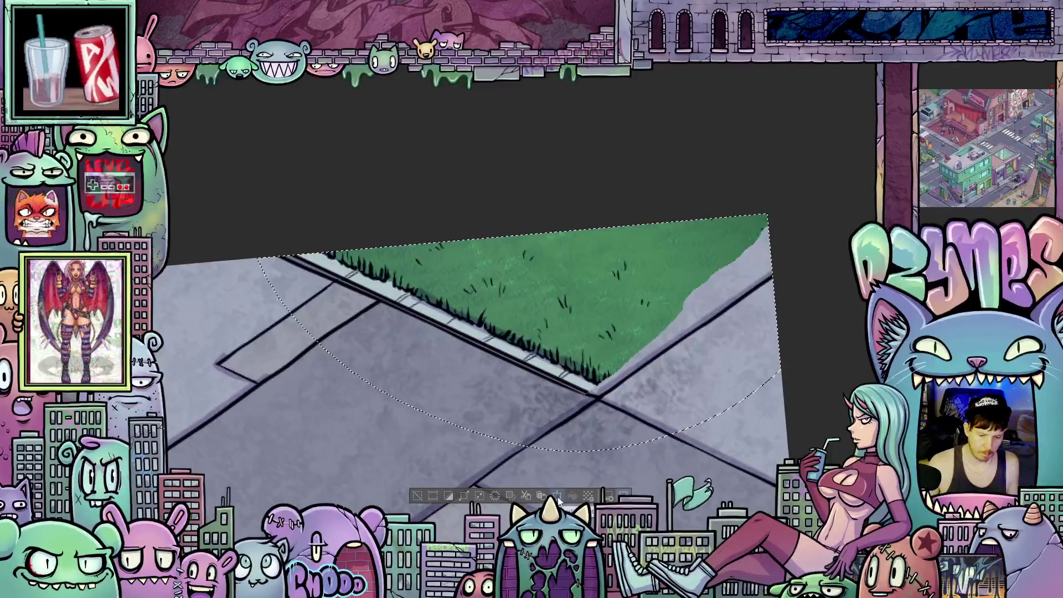
{"action": "key", "text": "ctrl+t"}
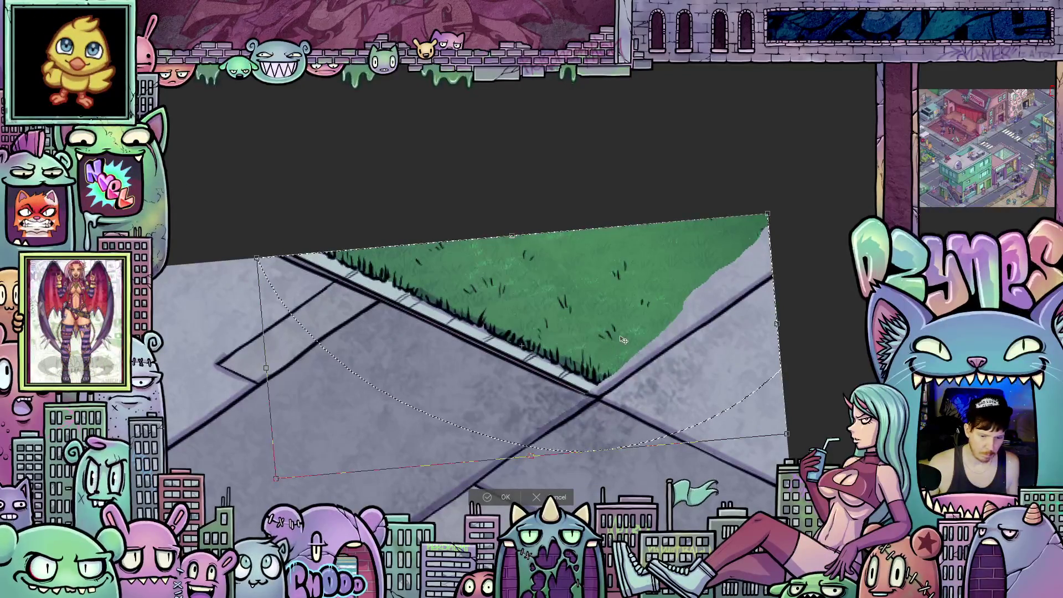
{"action": "left_click_drag", "start_coordinate": [624, 340], "coordinate": [651, 352]}
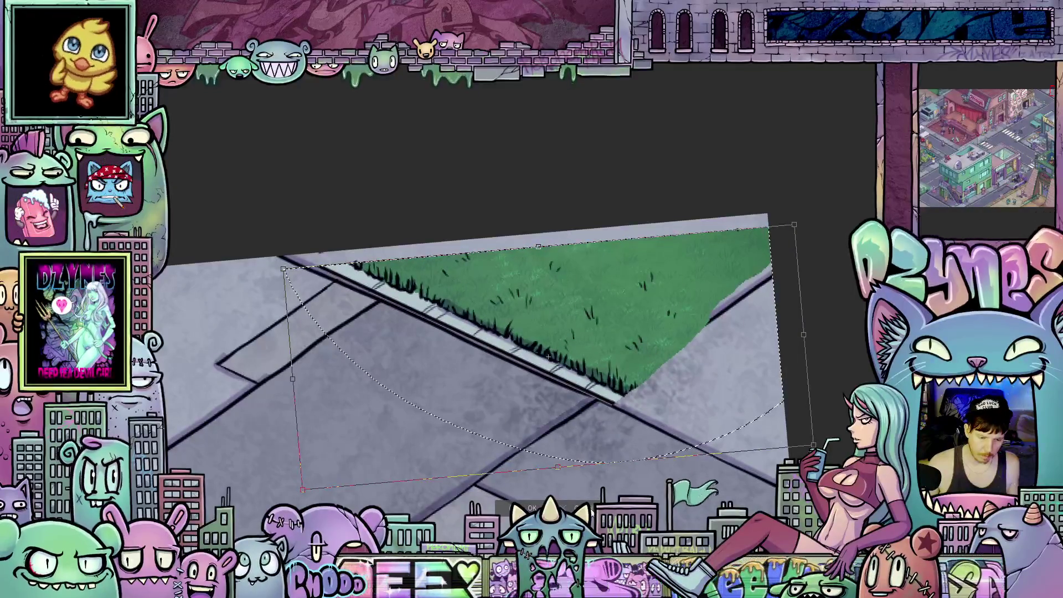
{"action": "key", "text": "ctrl+z"}
{"action": "scroll", "coordinate": [828, 333], "scroll_direction": "left", "scroll_amount": 3}
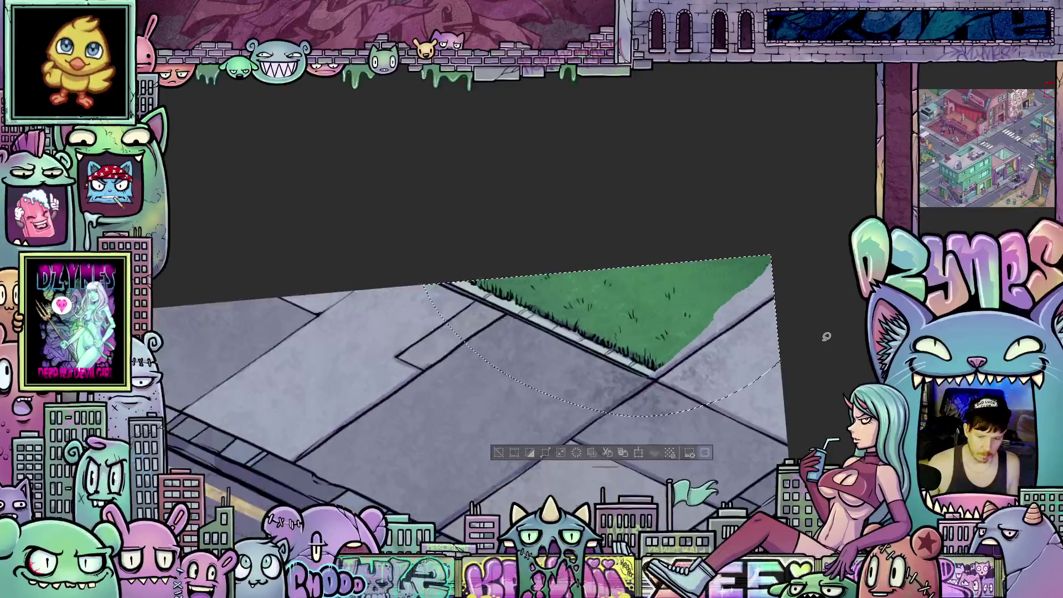
{"action": "scroll", "coordinate": [828, 333], "scroll_direction": "left", "scroll_amount": 3}
{"action": "scroll", "coordinate": [828, 332], "scroll_direction": "left", "scroll_amount": 2}
{"action": "scroll", "coordinate": [828, 337], "scroll_direction": "left", "scroll_amount": 2}
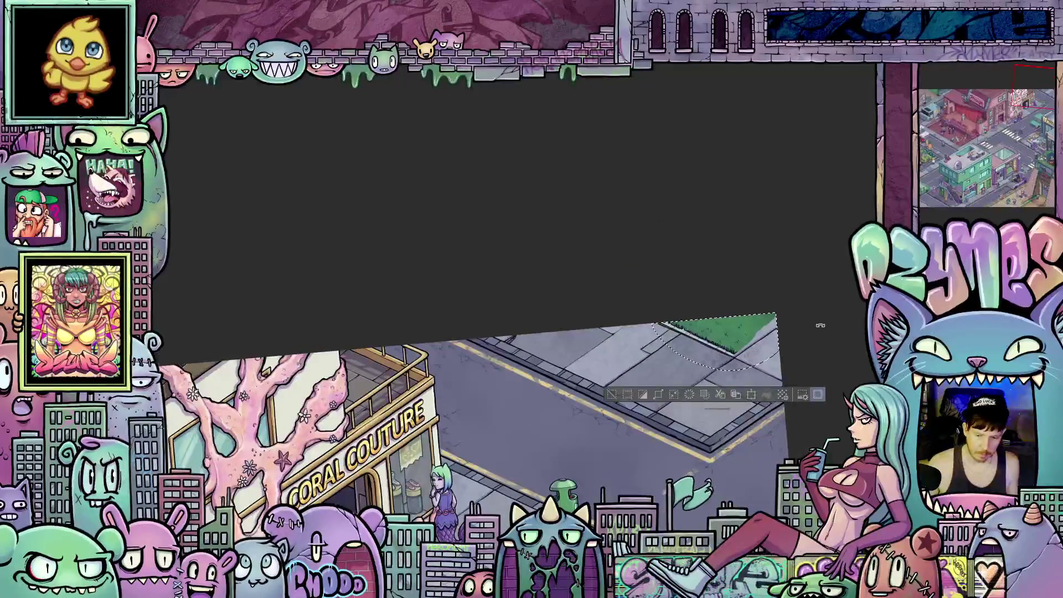
Reset the view rotation, pan toward the grass corner and restart the transform on the selection
{"action": "key", "text": "Escape"}
{"action": "left_click_drag", "start_coordinate": [822, 347], "coordinate": [771, 328]}
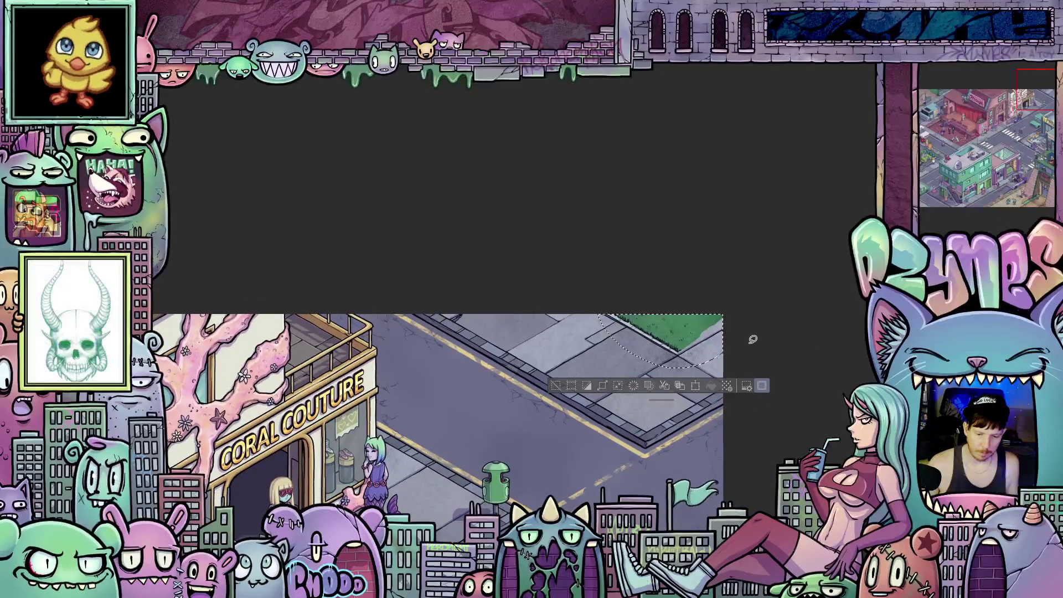
{"action": "scroll", "coordinate": [750, 337], "scroll_direction": "up", "scroll_amount": 2}
{"action": "scroll", "coordinate": [681, 345], "scroll_direction": "up", "scroll_amount": 2}
{"action": "scroll", "coordinate": [612, 351], "scroll_direction": "up", "scroll_amount": 2}
{"action": "scroll", "coordinate": [514, 361], "scroll_direction": "up", "scroll_amount": 2}
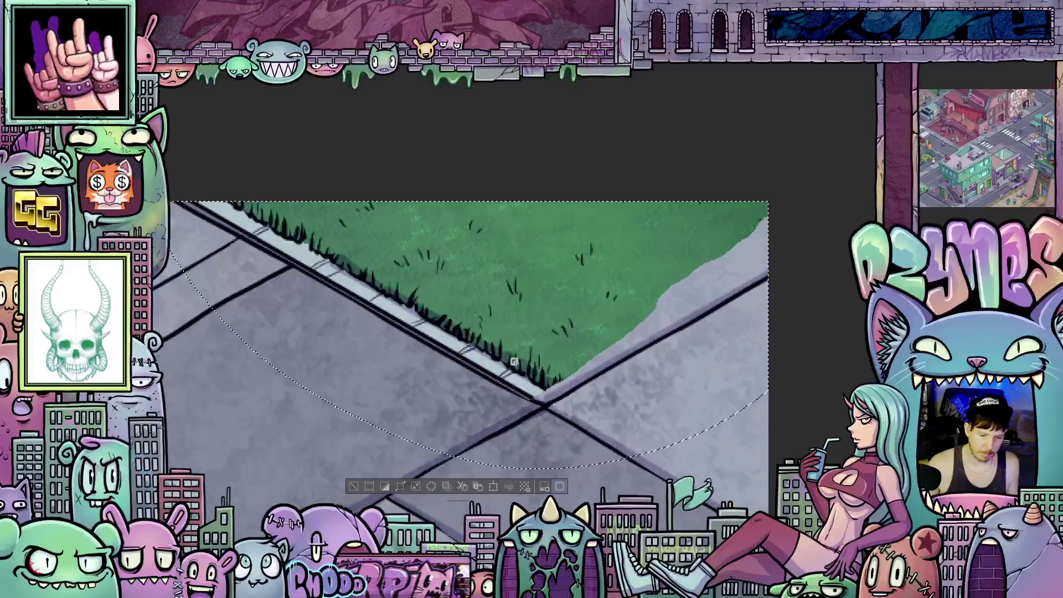
{"action": "left_click", "coordinate": [494, 487]}
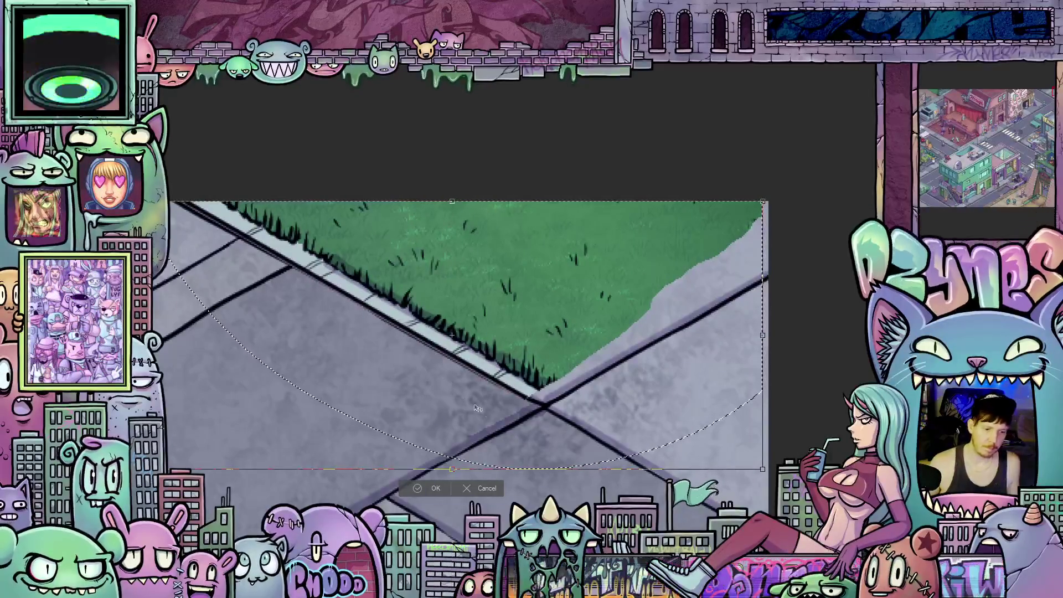
Apply the transform on the grass corner and clear the selection
{"action": "left_click", "coordinate": [435, 488]}
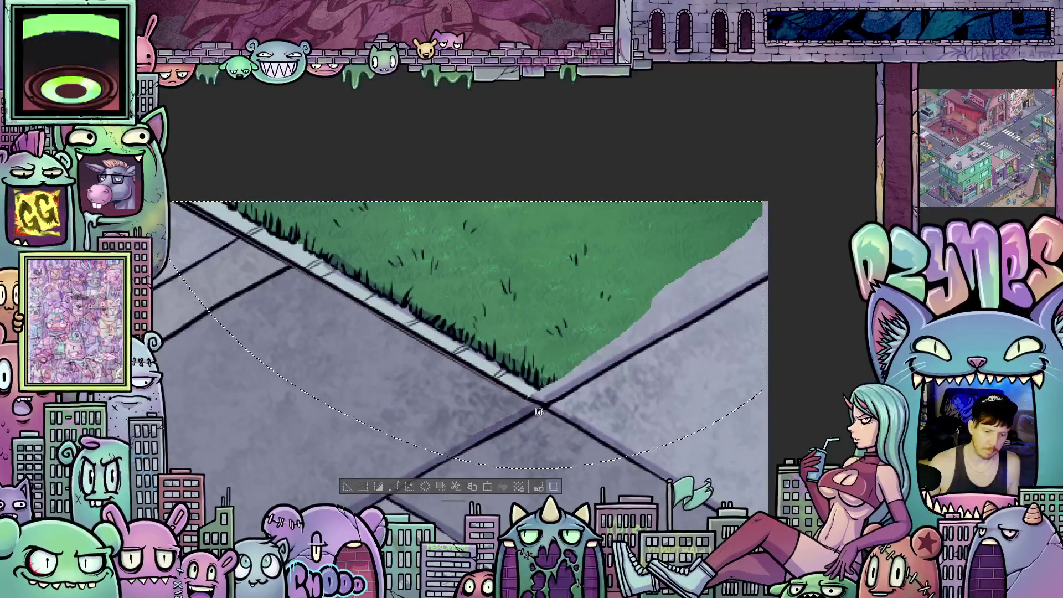
{"action": "key", "text": "ctrl+d"}
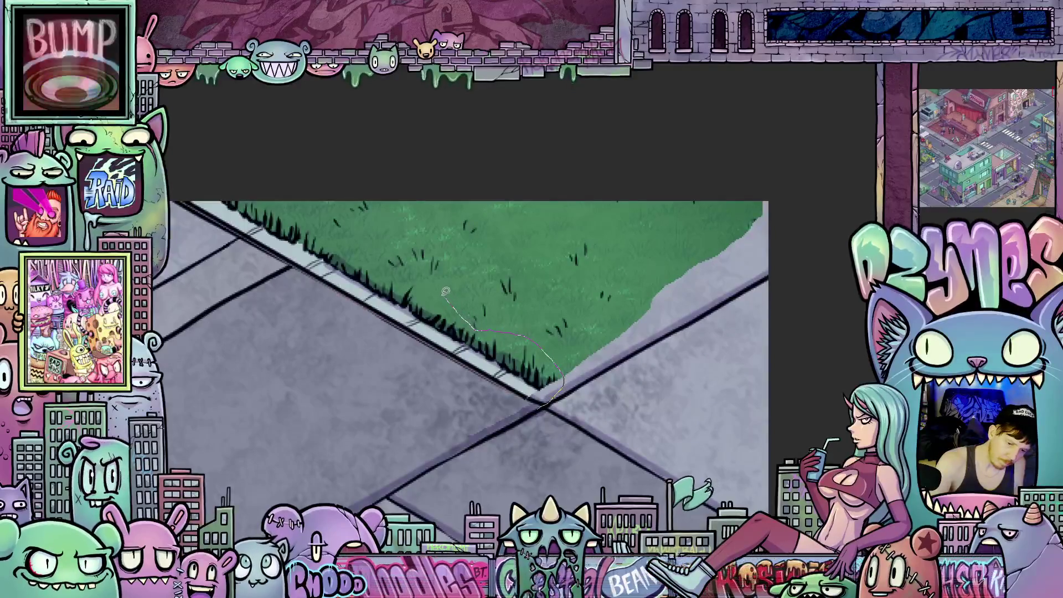
Outline a freehand selection around the grass edge and curb, adding a region on the left
{"action": "left_click_drag", "start_coordinate": [409, 273], "coordinate": [366, 235]}
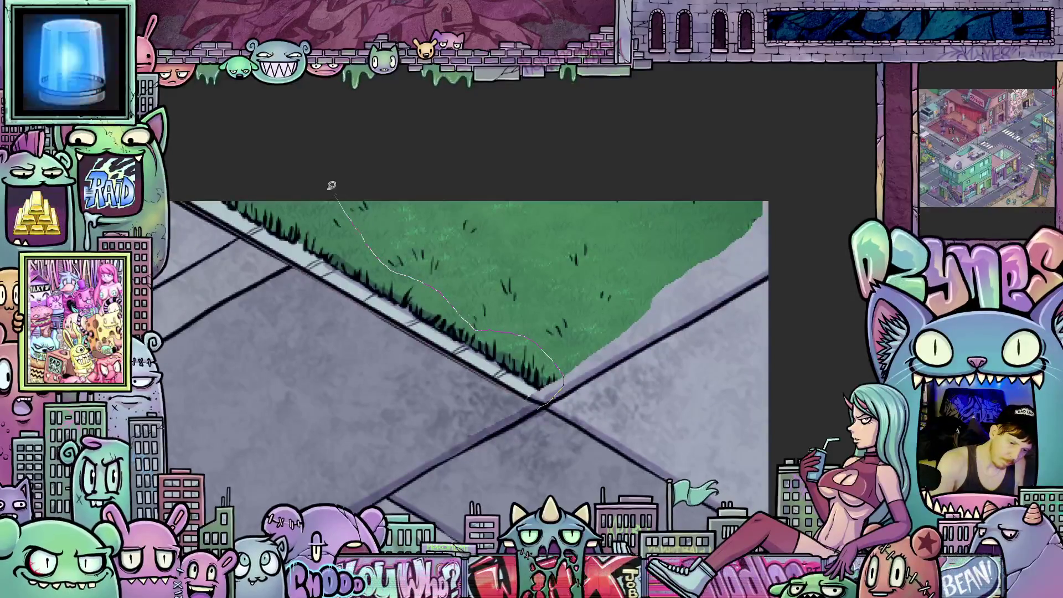
{"action": "left_click_drag", "start_coordinate": [332, 186], "coordinate": [288, 268]}
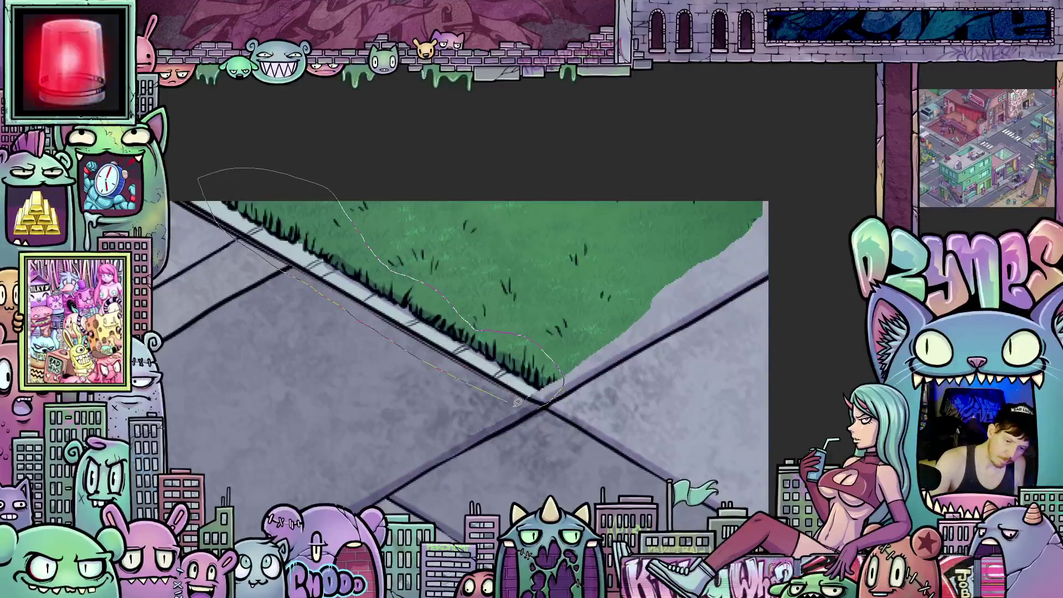
{"action": "left_click_drag", "start_coordinate": [516, 403], "coordinate": [544, 406]}
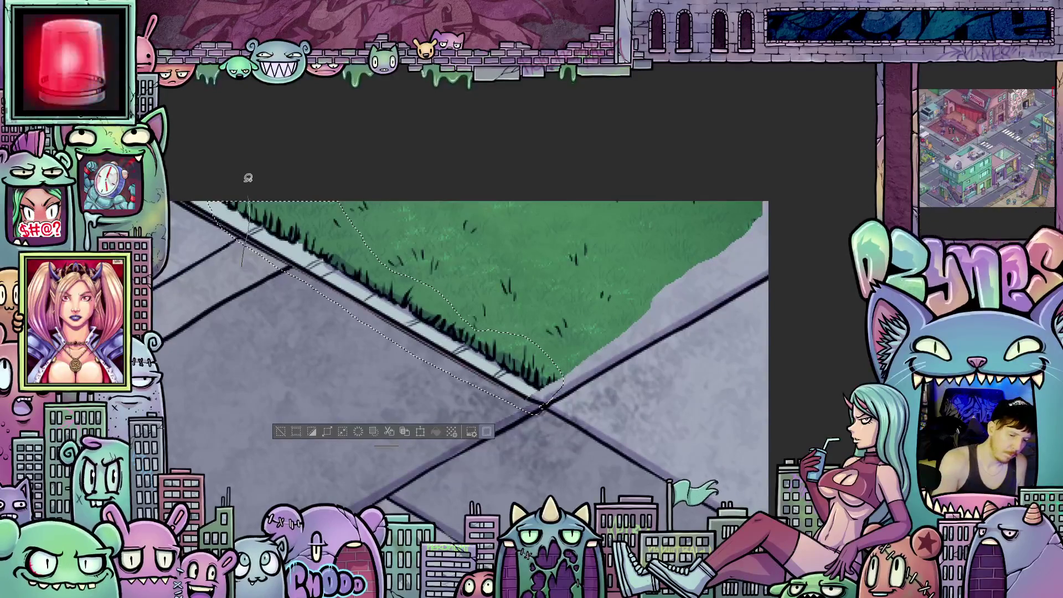
{"action": "left_click_drag", "start_coordinate": [251, 259], "coordinate": [259, 260]}
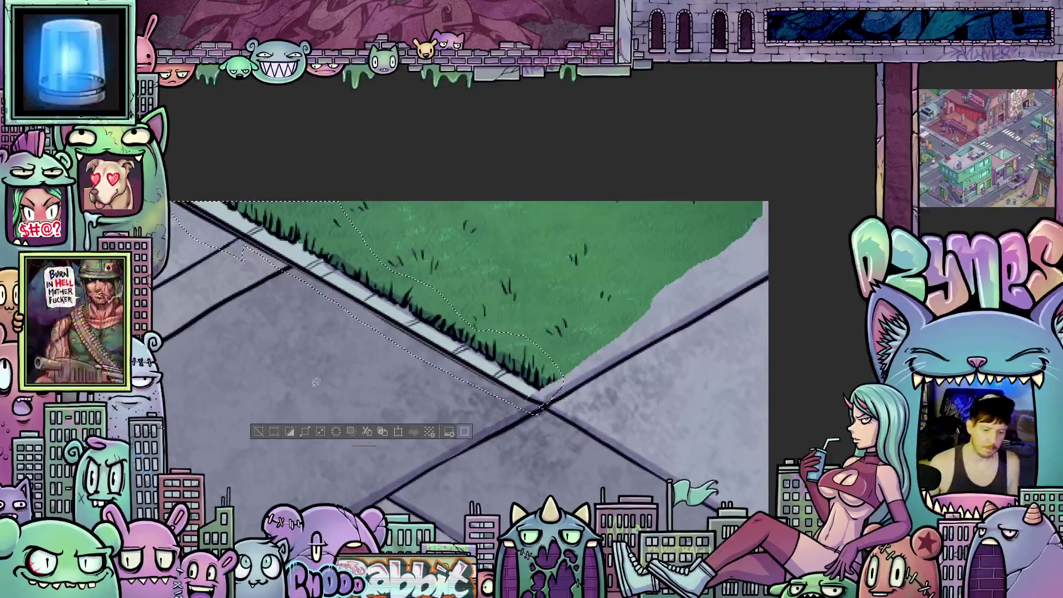
Start transforming the selected curb piece and shift it down and right
{"action": "left_click", "coordinate": [382, 431]}
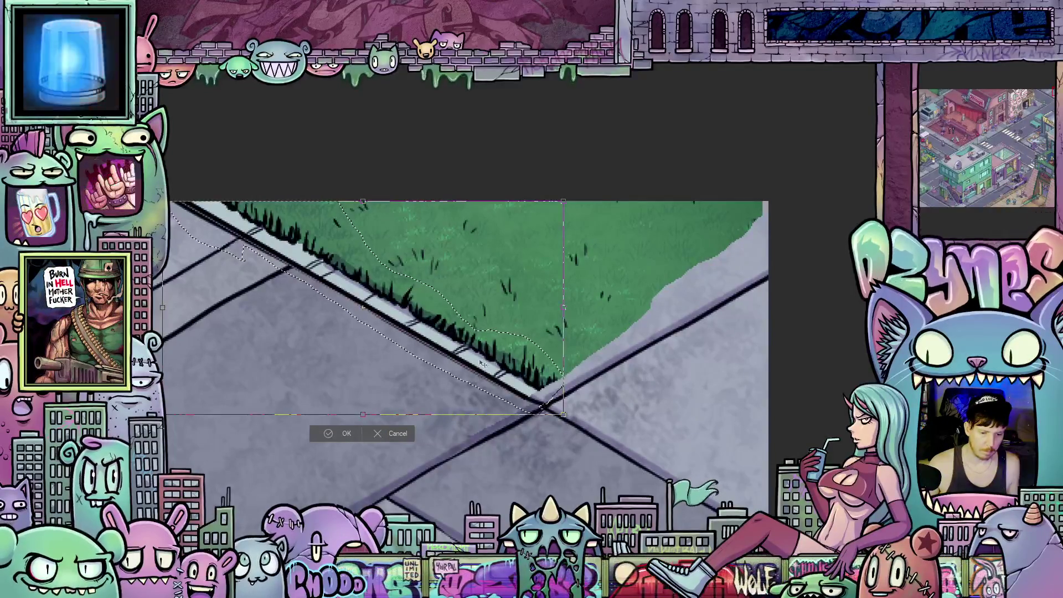
{"action": "left_click_drag", "start_coordinate": [492, 364], "coordinate": [587, 423]}
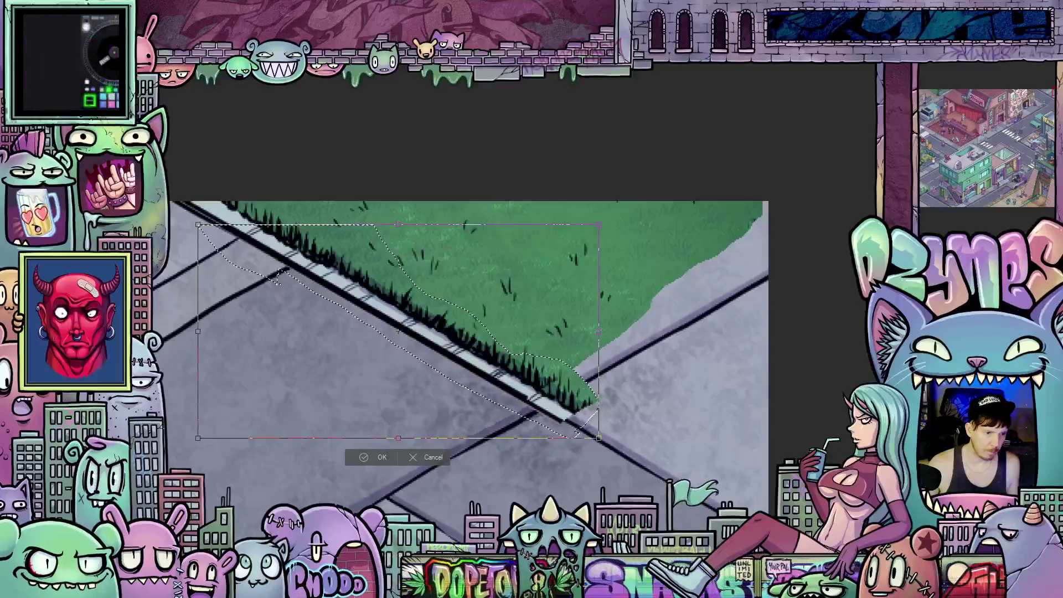
{"action": "mouse_move", "coordinate": [170, 315]}
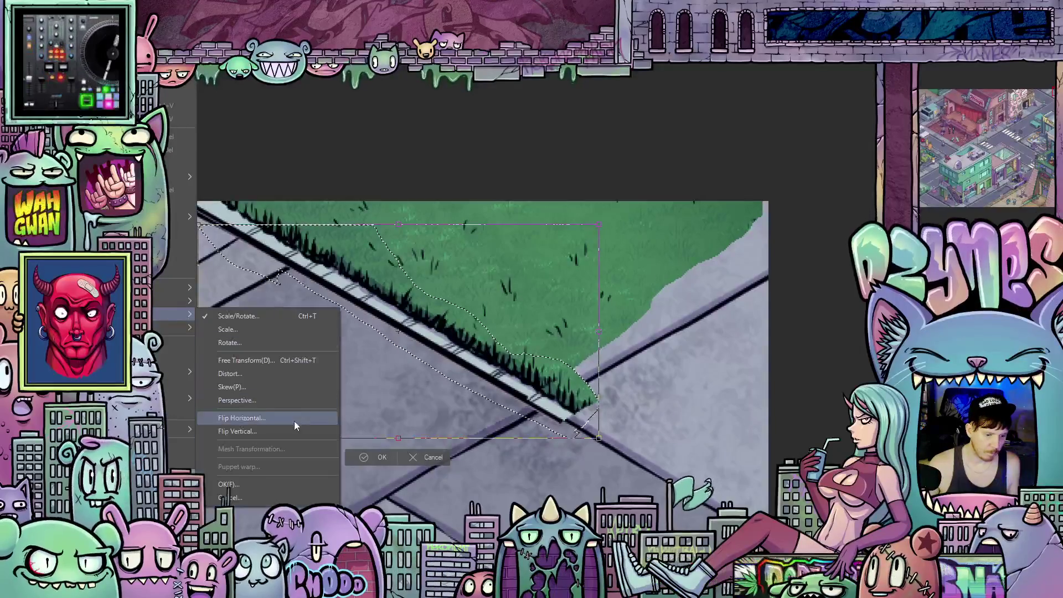
Flip the copied grass piece horizontally and align it along the corner's right side
{"action": "left_click", "coordinate": [289, 420]}
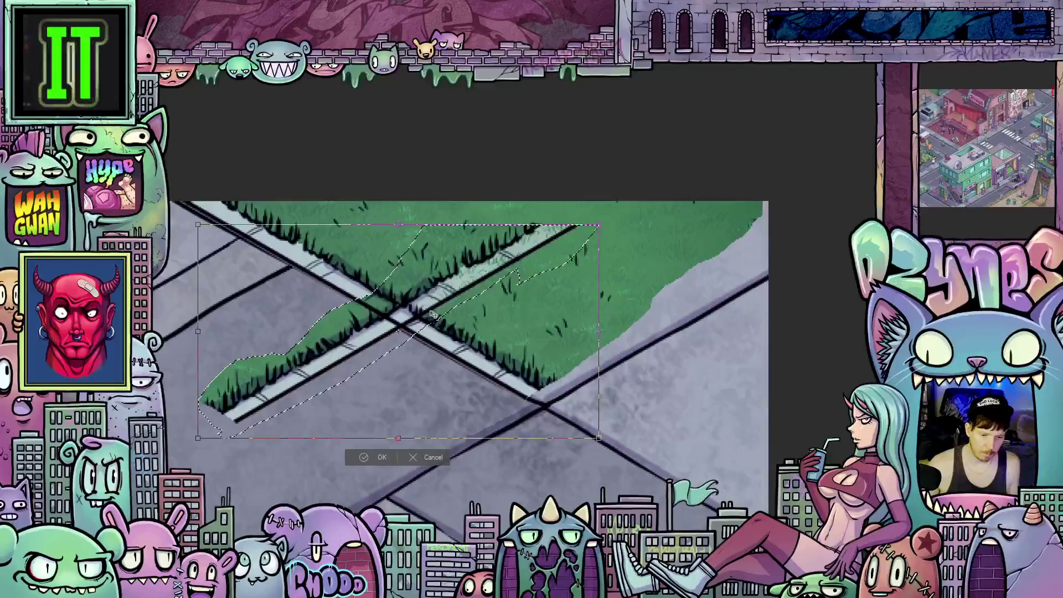
{"action": "left_click_drag", "start_coordinate": [432, 315], "coordinate": [751, 280]}
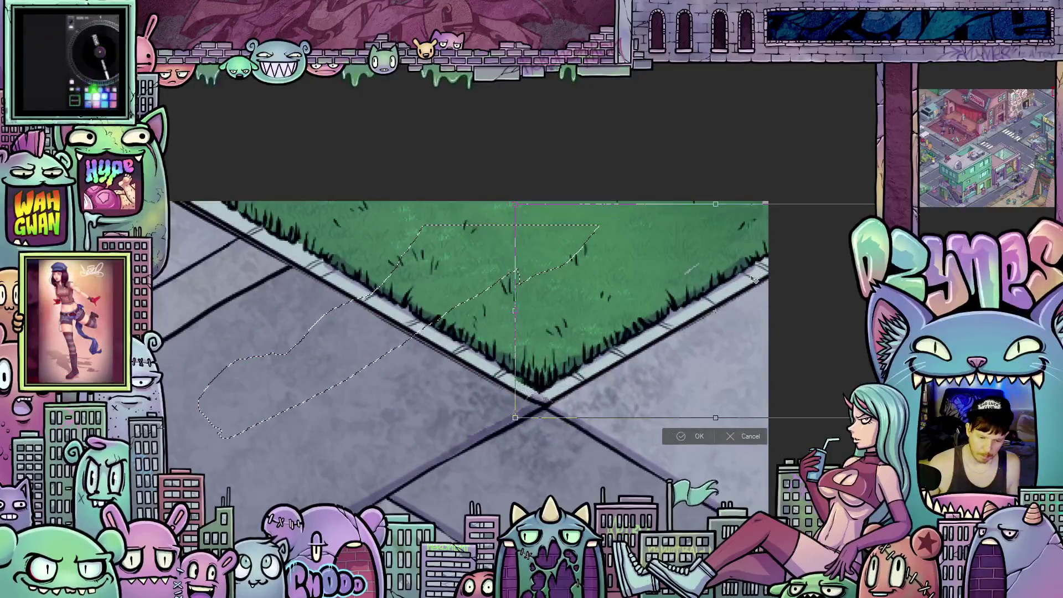
{"action": "left_click_drag", "start_coordinate": [754, 281], "coordinate": [755, 278]}
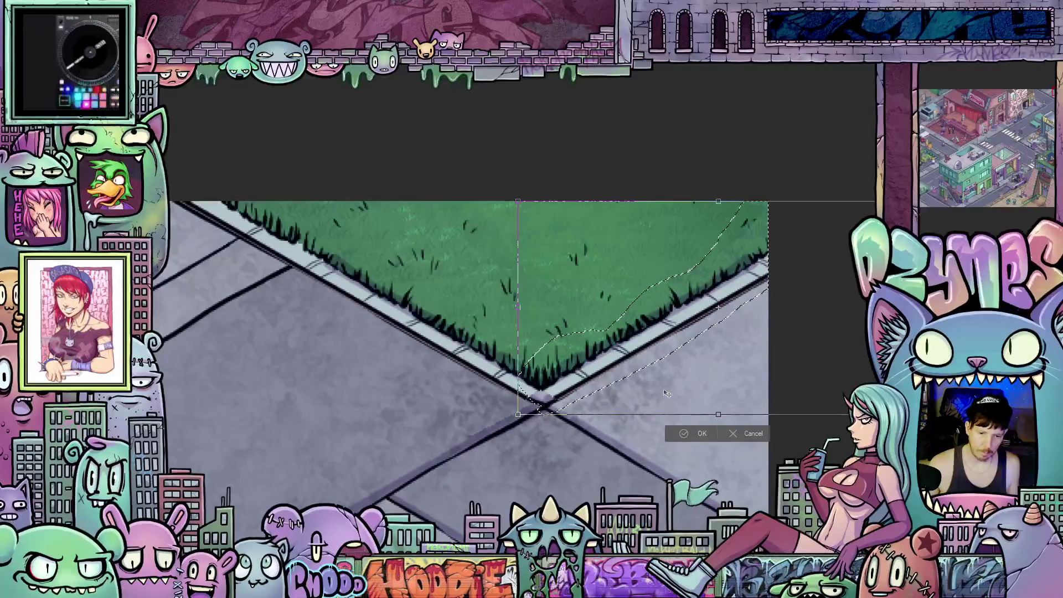
{"action": "scroll", "coordinate": [707, 112], "scroll_direction": "up", "scroll_amount": 1}
{"action": "scroll", "coordinate": [648, 157], "scroll_direction": "up", "scroll_amount": 3}
{"action": "scroll", "coordinate": [597, 152], "scroll_direction": "up", "scroll_amount": 2}
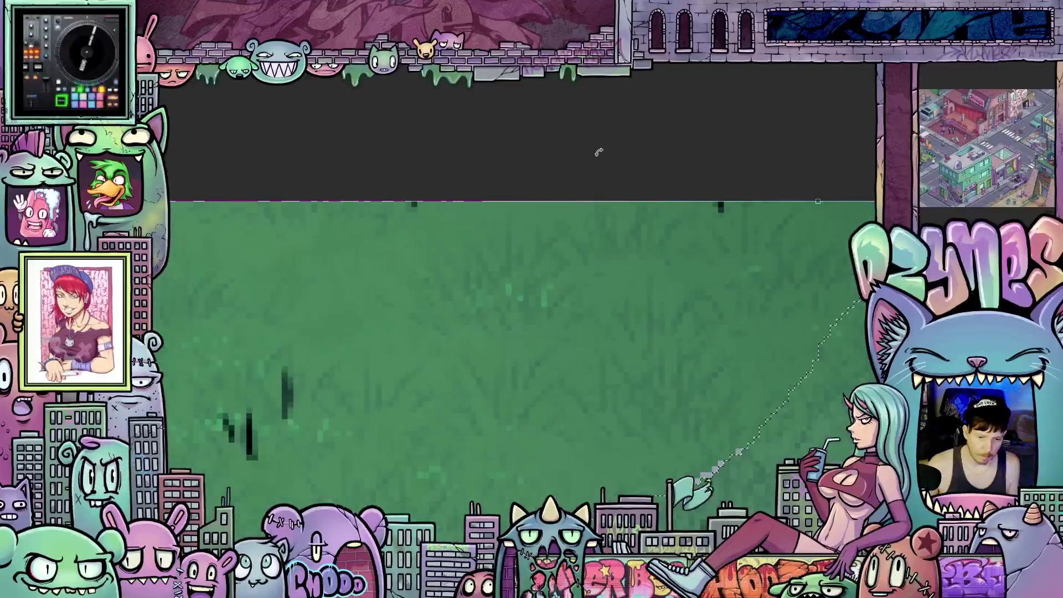
{"action": "scroll", "coordinate": [598, 152], "scroll_direction": "down", "scroll_amount": 2}
{"action": "scroll", "coordinate": [598, 152], "scroll_direction": "down", "scroll_amount": 2}
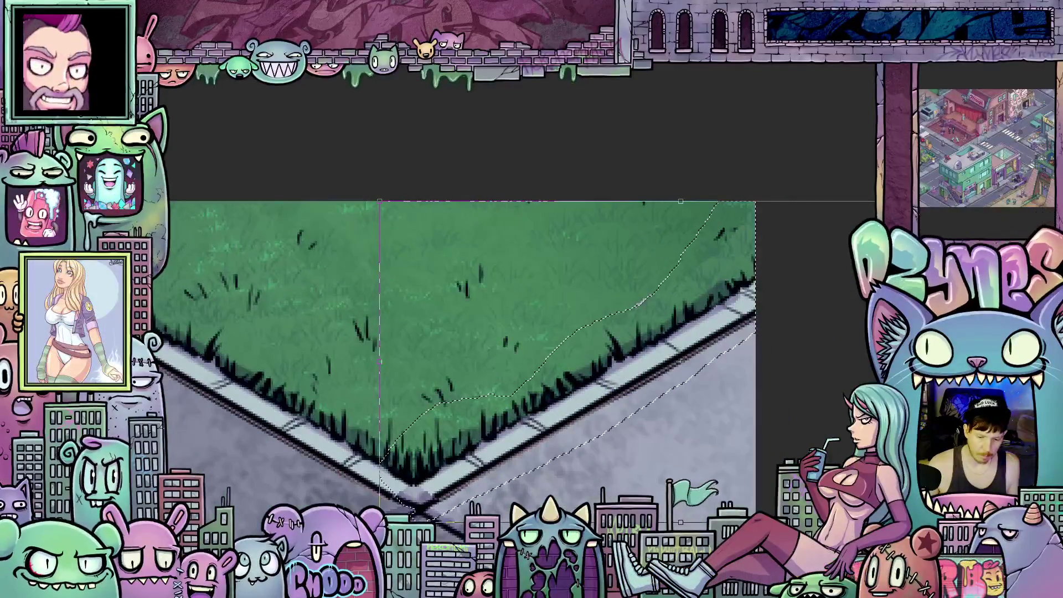
{"action": "scroll", "coordinate": [665, 424], "scroll_direction": "down", "scroll_amount": 1}
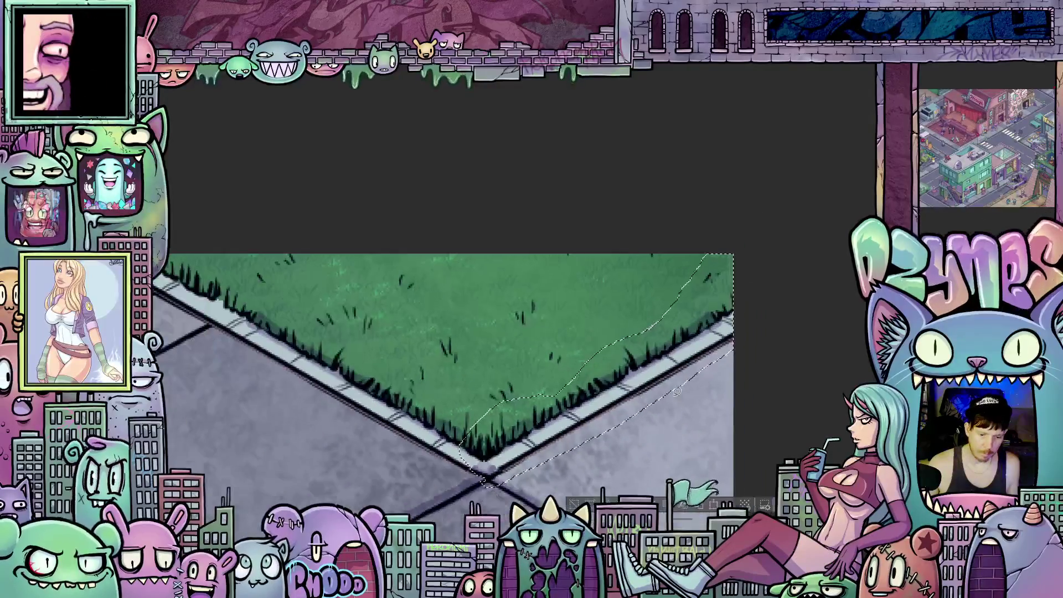
Confirm the placement, clear the selection and bring the finished grass corner into view
{"action": "key", "text": "ctrl+d"}
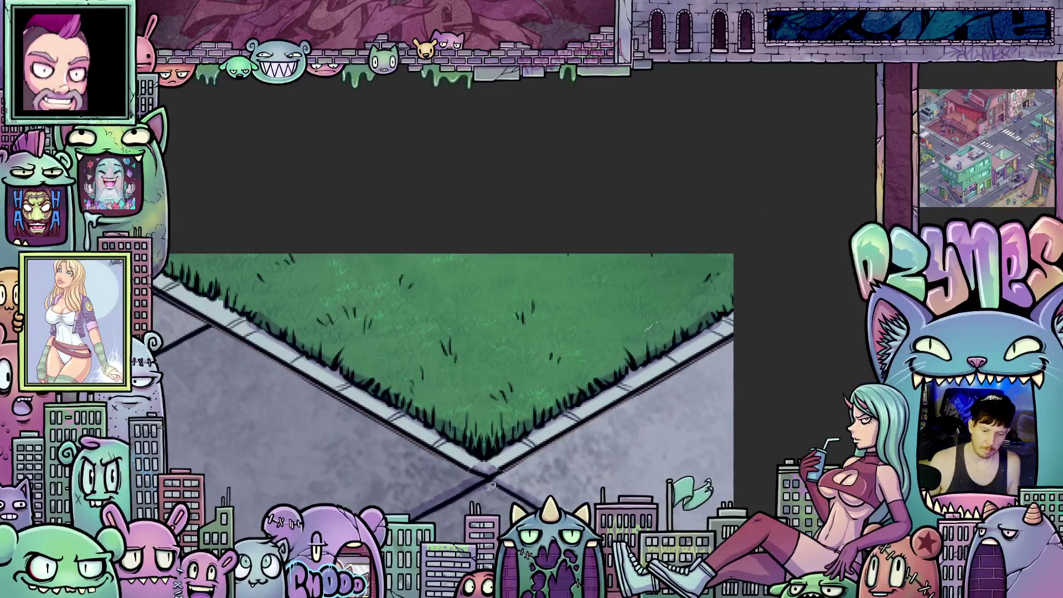
{"action": "left_click_drag", "start_coordinate": [677, 390], "coordinate": [550, 485]}
{"action": "scroll", "coordinate": [550, 486], "scroll_direction": "up", "scroll_amount": 2}
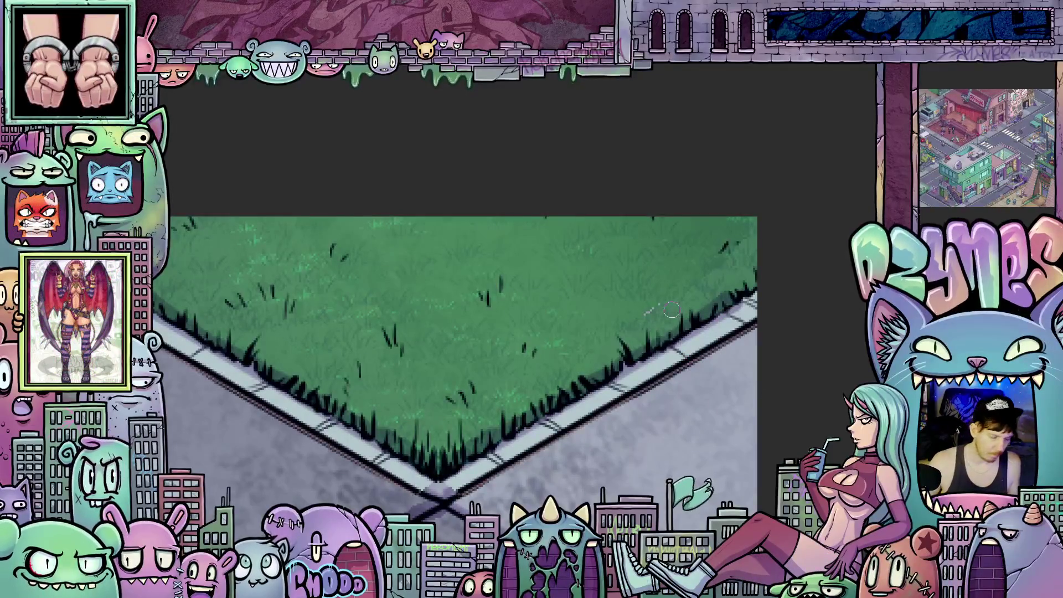
{"action": "left_click", "coordinate": [654, 304]}
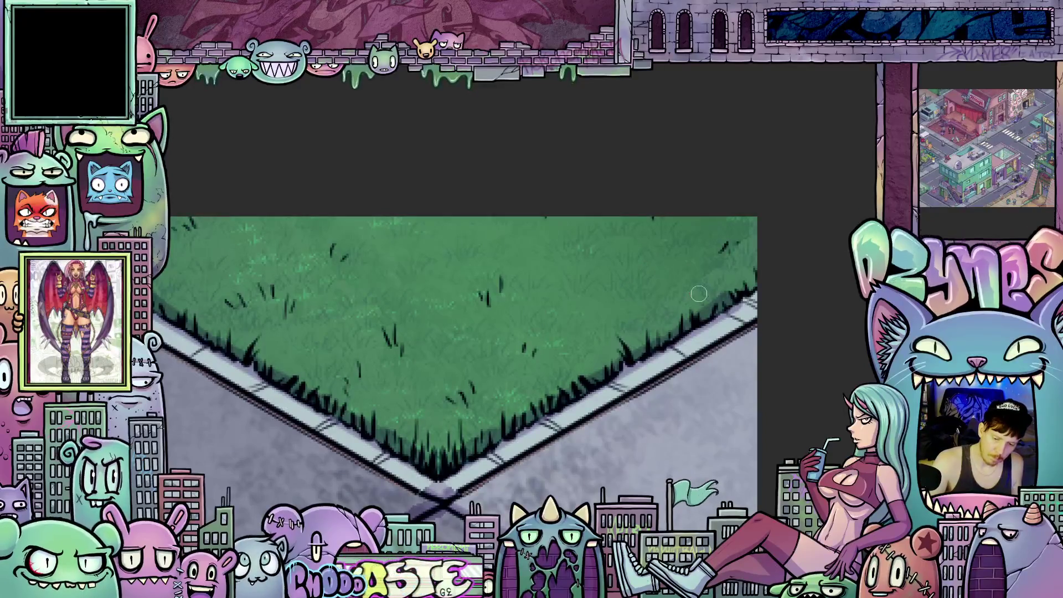
{"action": "scroll", "coordinate": [664, 332], "scroll_direction": "up", "scroll_amount": 2}
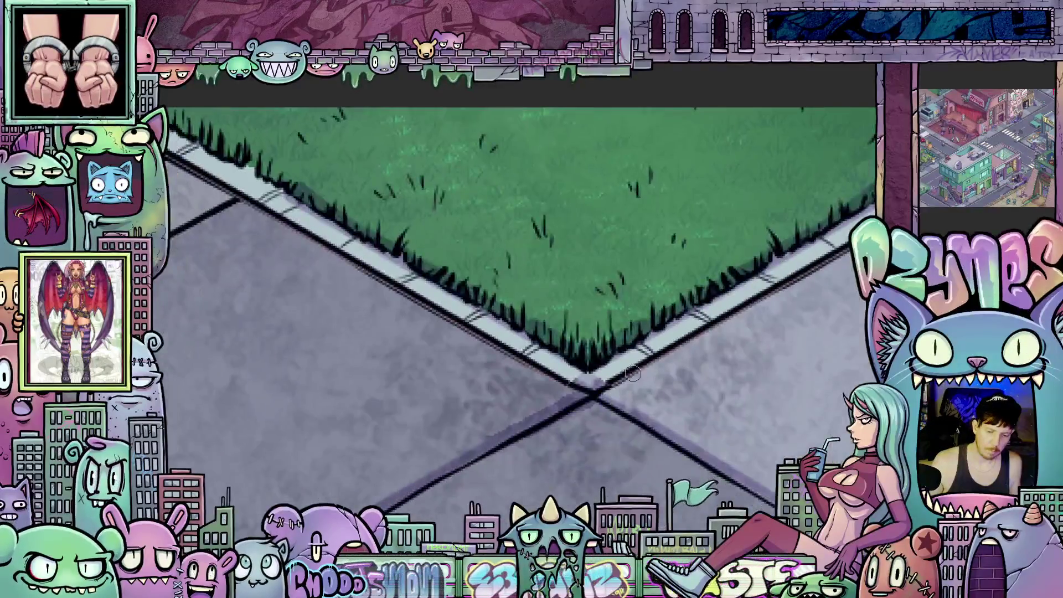
{"action": "scroll", "coordinate": [632, 373], "scroll_direction": "up", "scroll_amount": 1}
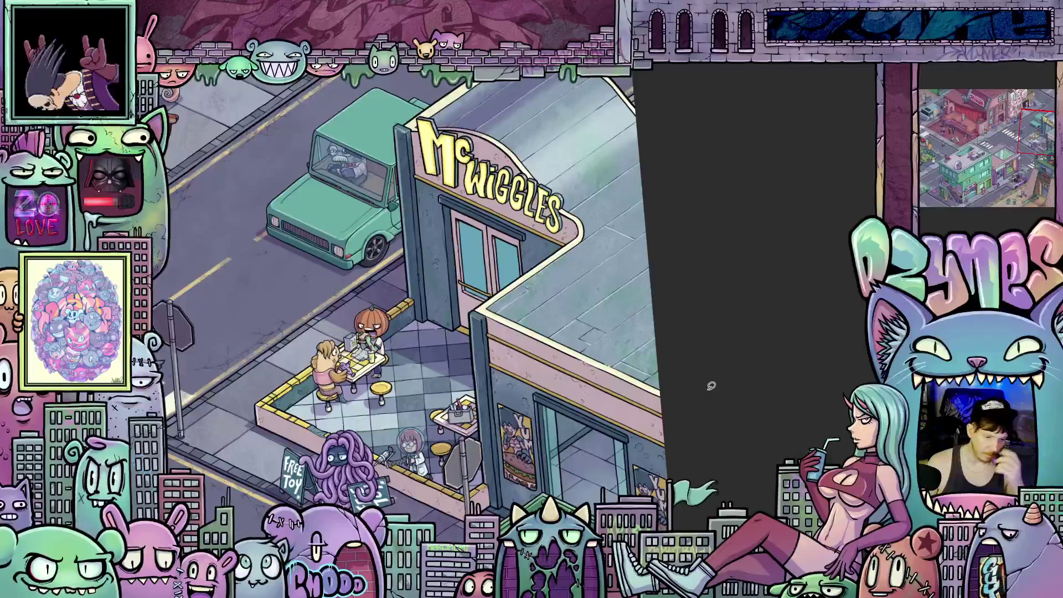
{"action": "scroll", "coordinate": [711, 385], "scroll_direction": "down", "scroll_amount": 2}
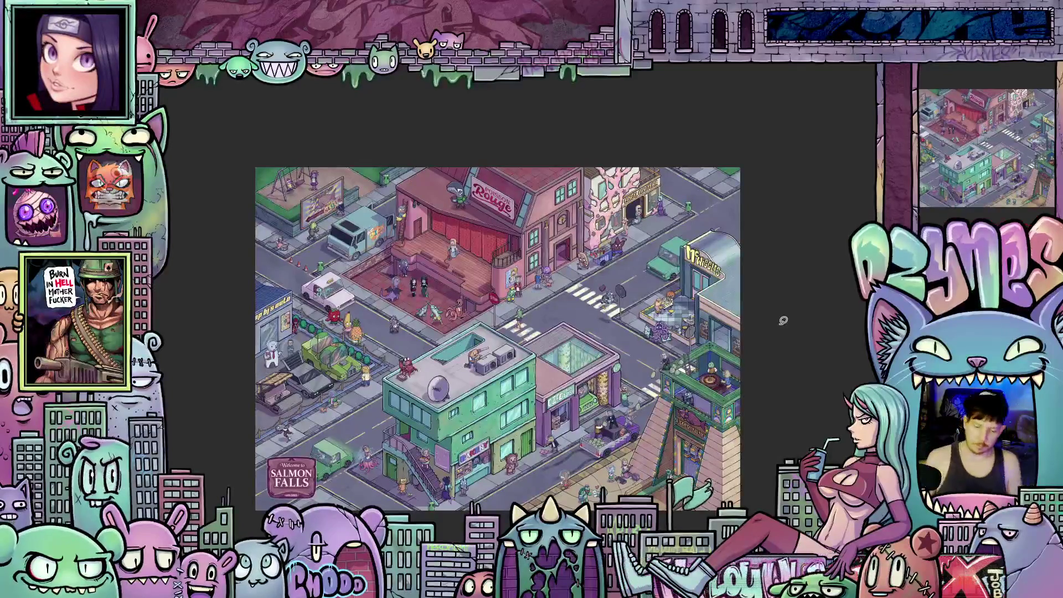
{"action": "scroll", "coordinate": [762, 225], "scroll_direction": "up", "scroll_amount": 3}
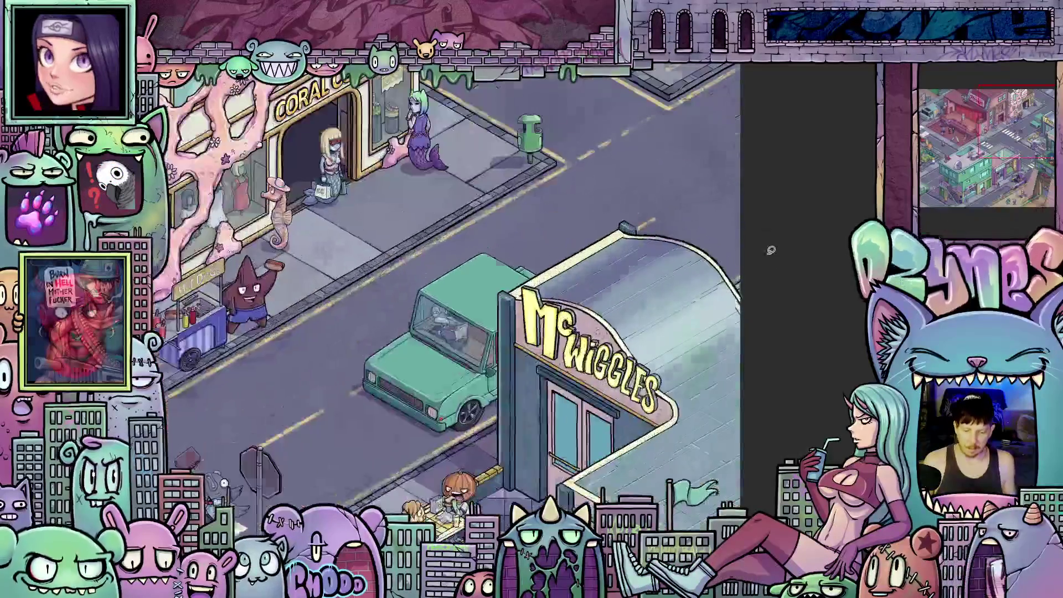
{"action": "scroll", "coordinate": [771, 249], "scroll_direction": "up", "scroll_amount": 2}
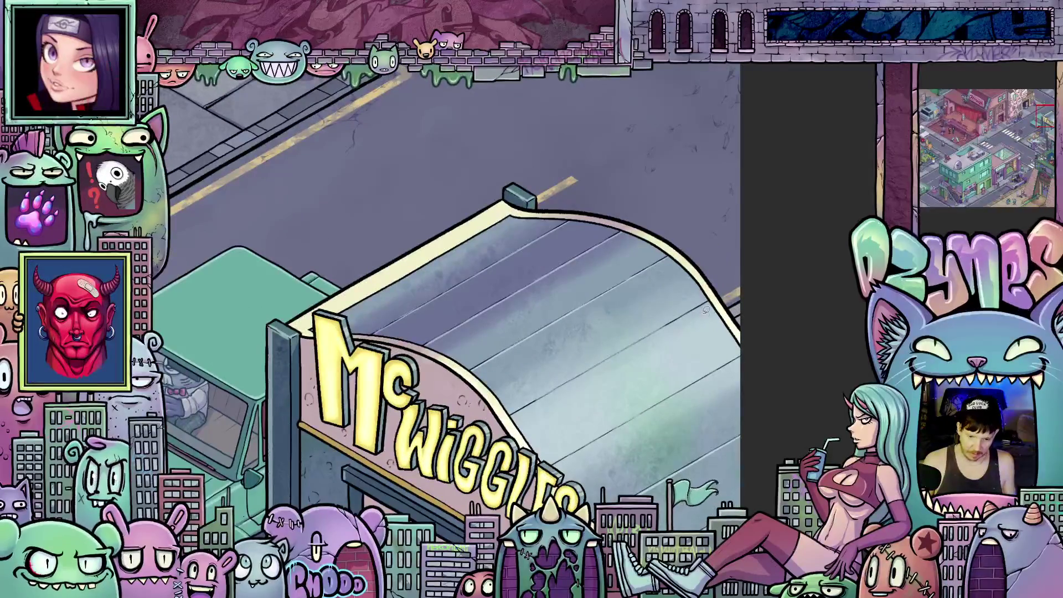
{"action": "scroll", "coordinate": [799, 284], "scroll_direction": "down", "scroll_amount": 4}
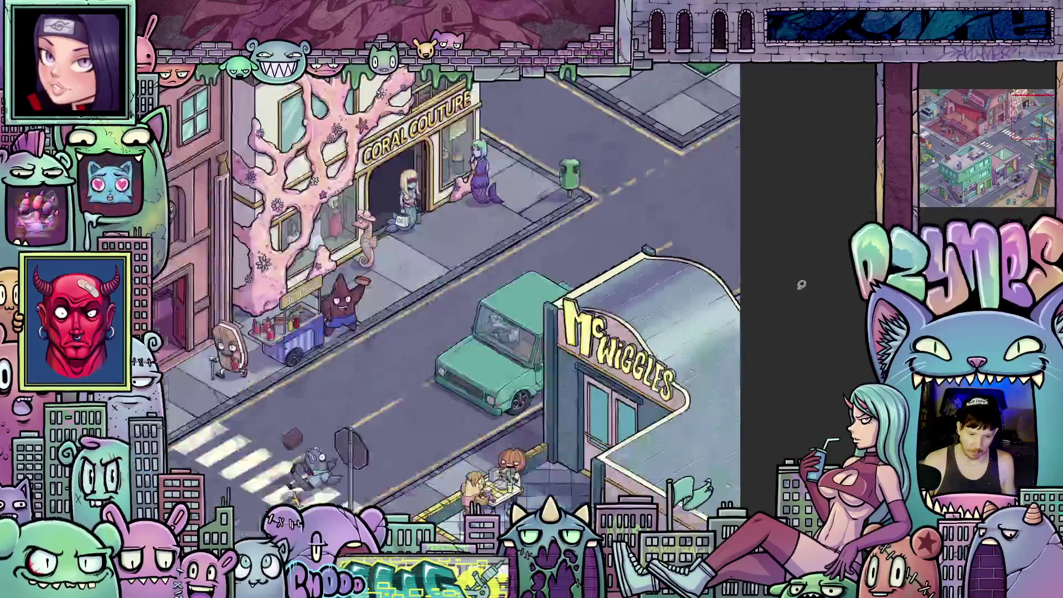
{"action": "scroll", "coordinate": [819, 285], "scroll_direction": "up", "scroll_amount": 1}
{"action": "scroll", "coordinate": [778, 249], "scroll_direction": "up", "scroll_amount": 1}
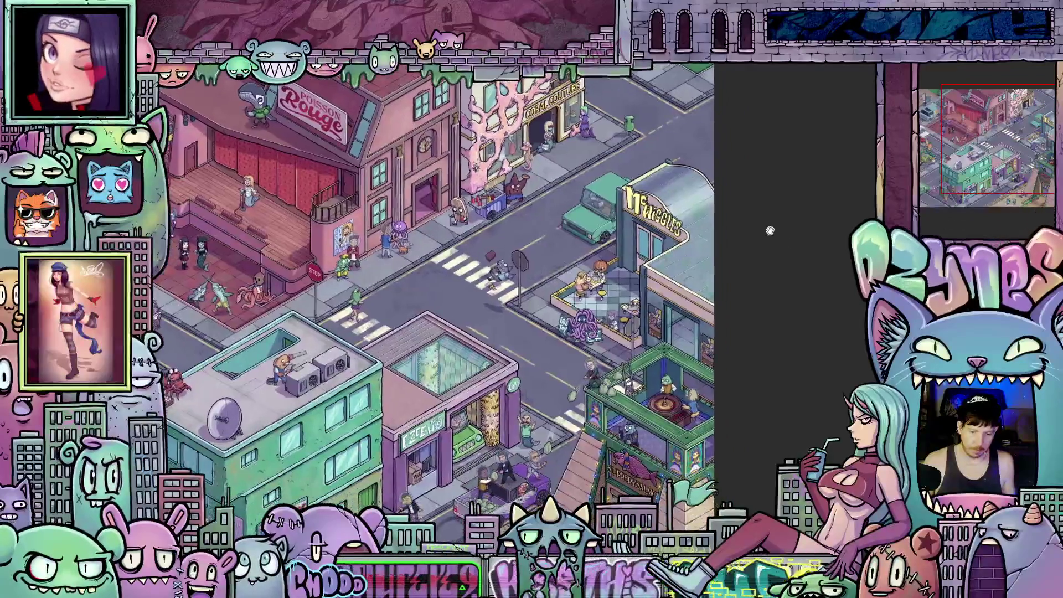
{"action": "scroll", "coordinate": [774, 249], "scroll_direction": "up", "scroll_amount": 1}
{"action": "scroll", "coordinate": [772, 250], "scroll_direction": "up", "scroll_amount": 1}
{"action": "scroll", "coordinate": [772, 250], "scroll_direction": "up", "scroll_amount": 1}
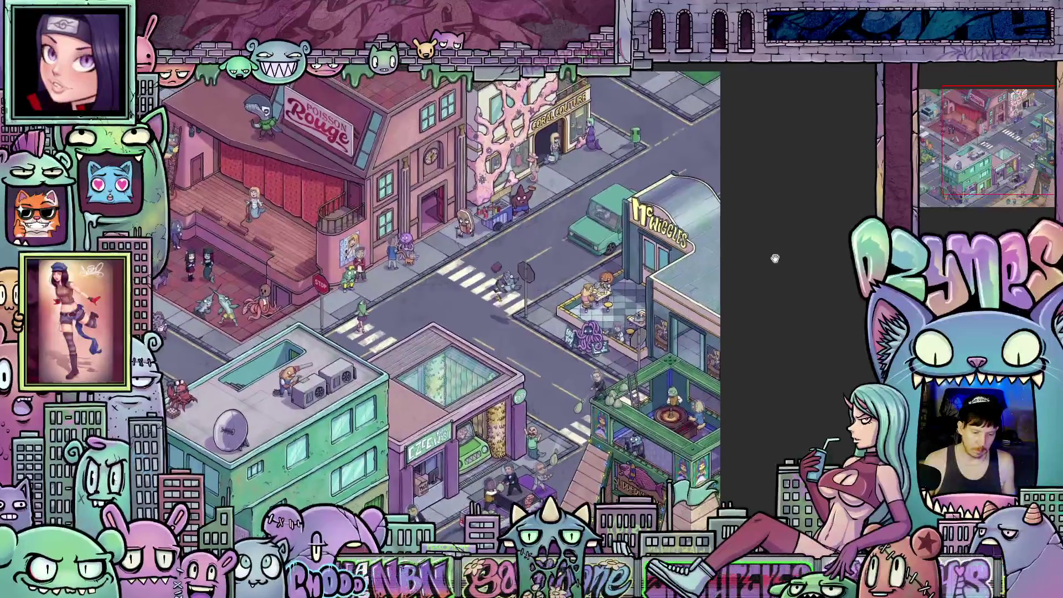
{"action": "key", "text": "w"}
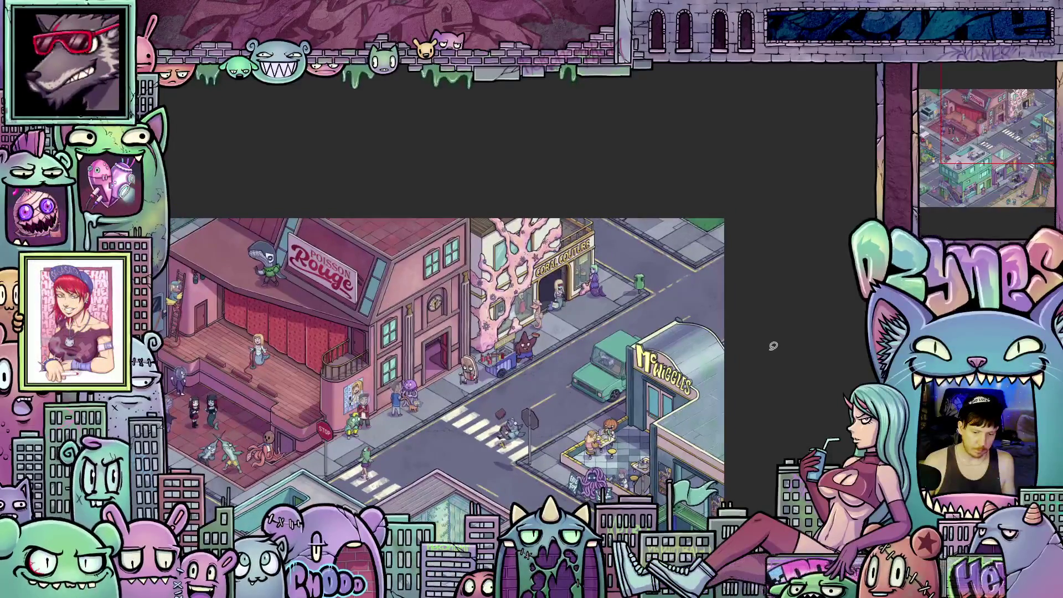
{"action": "scroll", "coordinate": [778, 318], "scroll_direction": "up", "scroll_amount": 1}
{"action": "scroll", "coordinate": [772, 307], "scroll_direction": "up", "scroll_amount": 1}
{"action": "scroll", "coordinate": [755, 321], "scroll_direction": "up", "scroll_amount": 1}
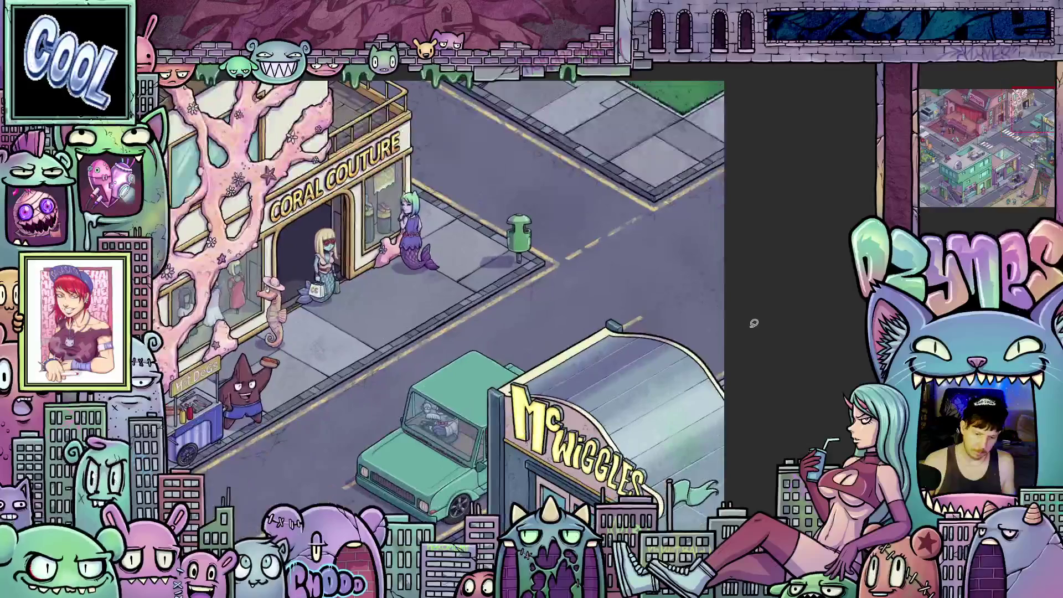
{"action": "scroll", "coordinate": [755, 321], "scroll_direction": "up", "scroll_amount": 1}
{"action": "scroll", "coordinate": [754, 324], "scroll_direction": "up", "scroll_amount": 1}
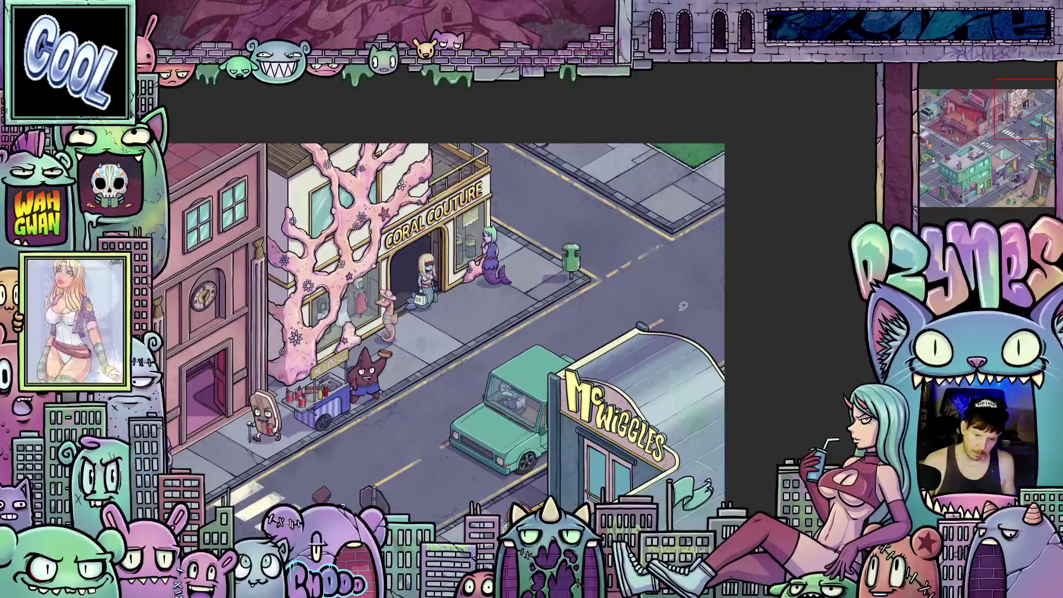
{"action": "scroll", "coordinate": [680, 311], "scroll_direction": "down", "scroll_amount": 5}
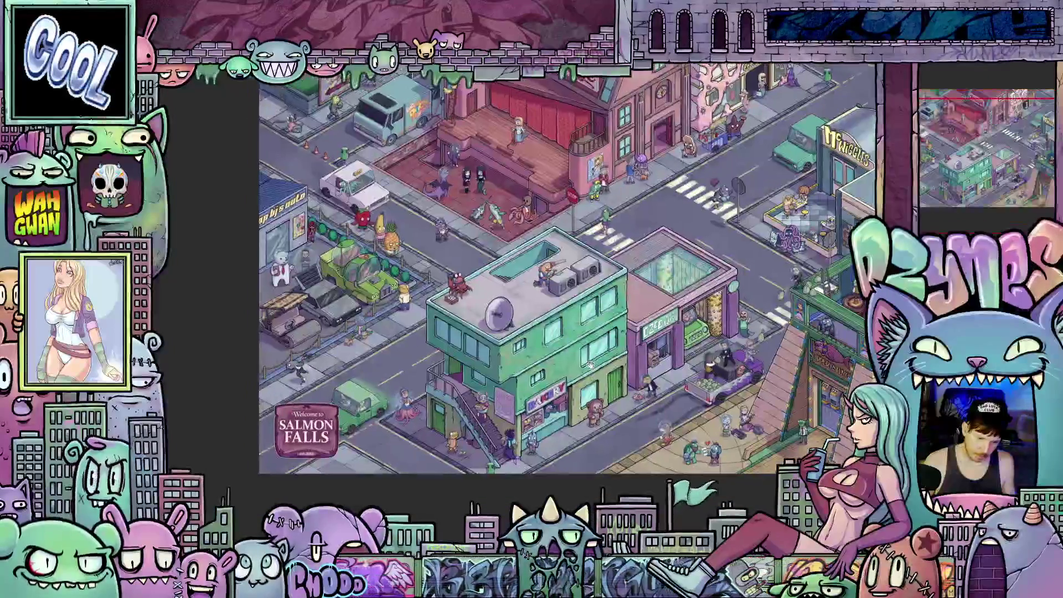
{"action": "scroll", "coordinate": [581, 362], "scroll_direction": "up", "scroll_amount": 2}
{"action": "scroll", "coordinate": [482, 457], "scroll_direction": "up", "scroll_amount": 1}
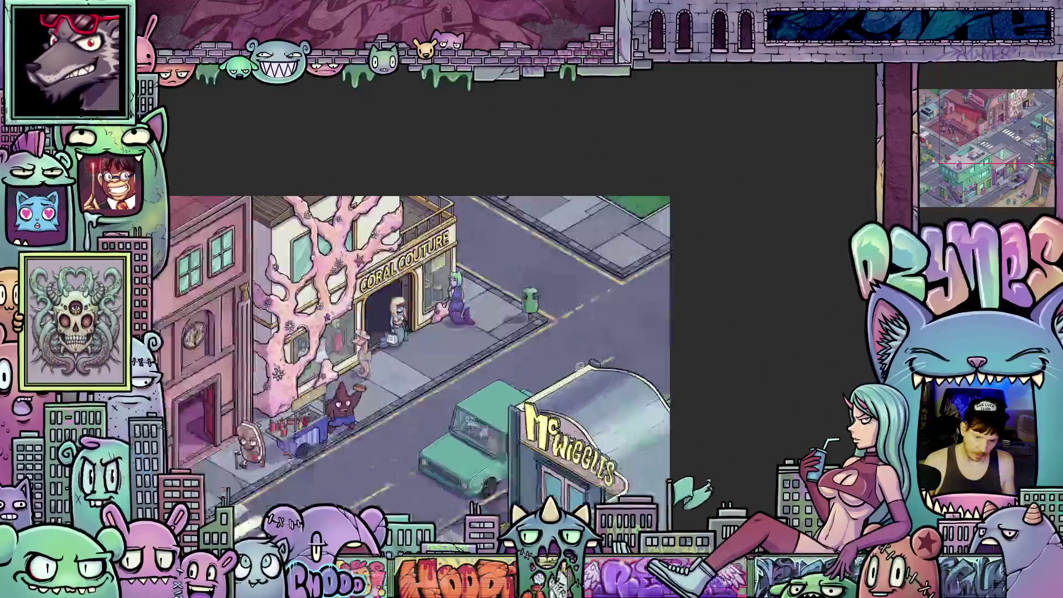
{"action": "scroll", "coordinate": [357, 505], "scroll_direction": "up", "scroll_amount": 1}
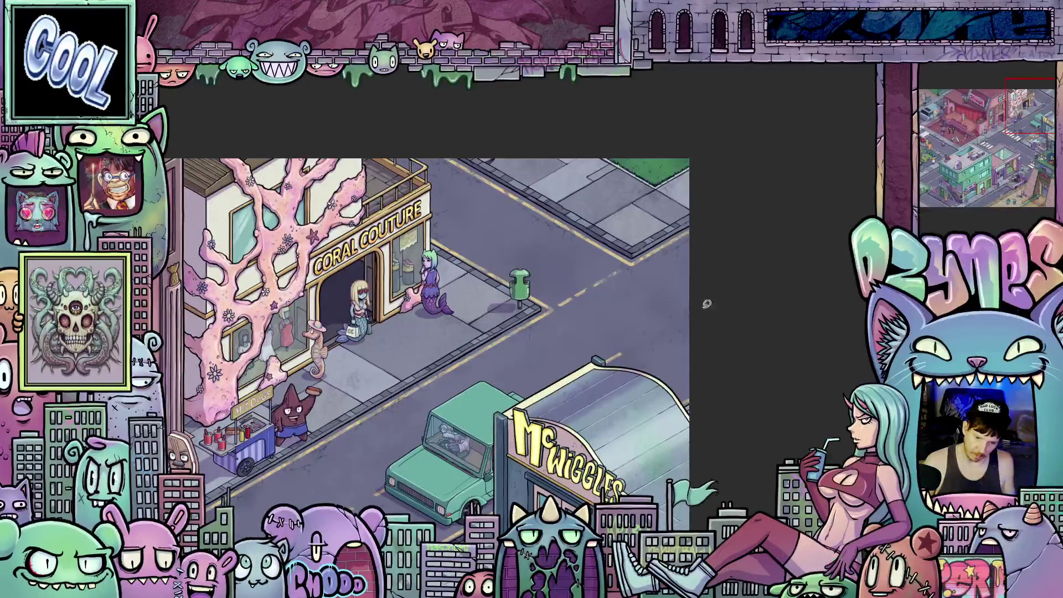
{"action": "key", "text": "Down"}
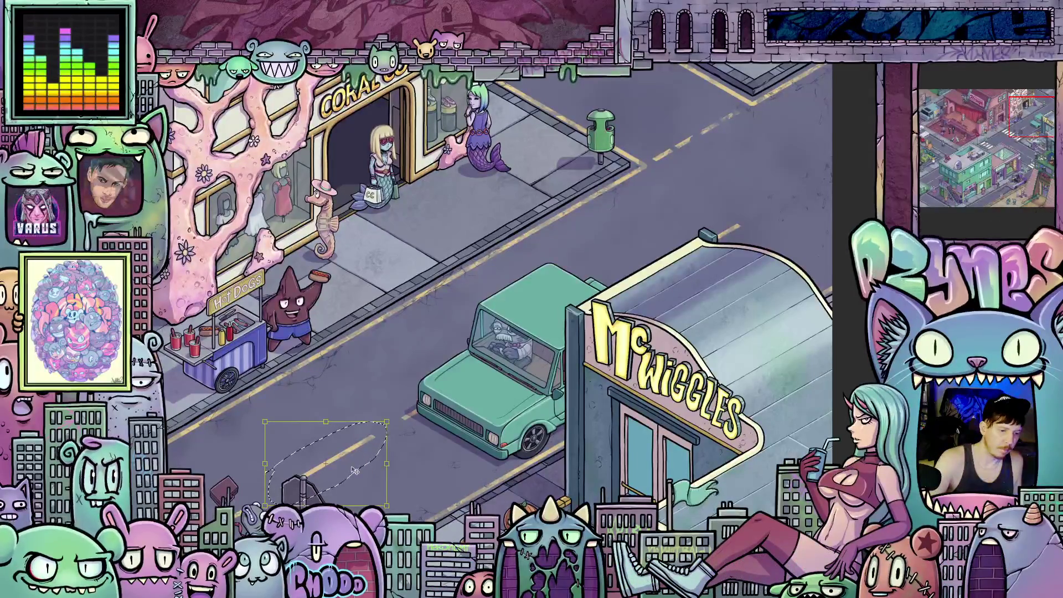
Start transforming the oval road selection in front of the truck
{"action": "key", "text": "Return"}
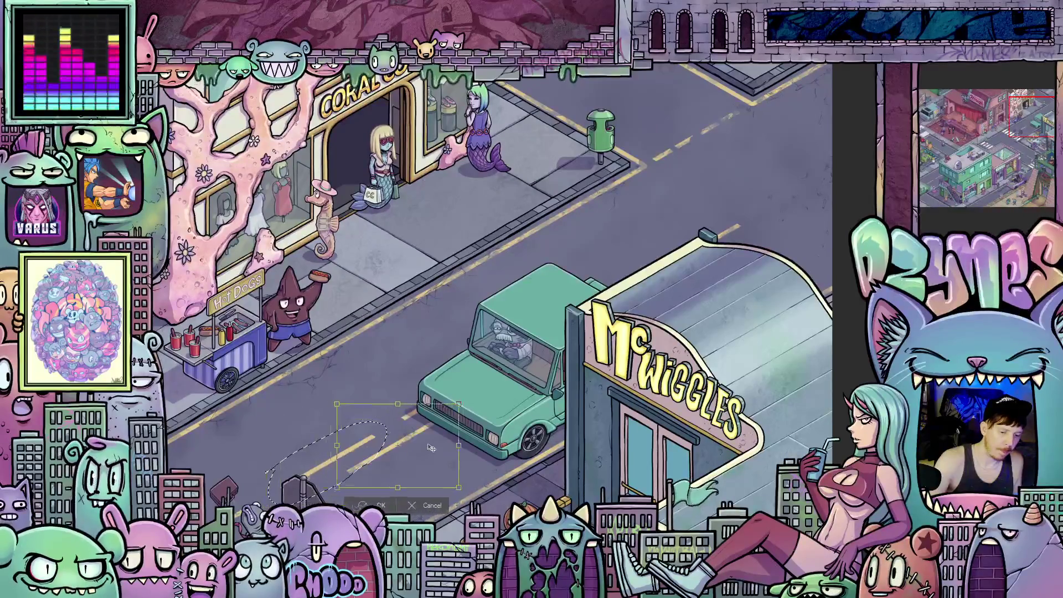
Move the oval road patch up beside McWiggles, confirm it and clear the selection
{"action": "left_click_drag", "start_coordinate": [731, 152], "coordinate": [853, 236]}
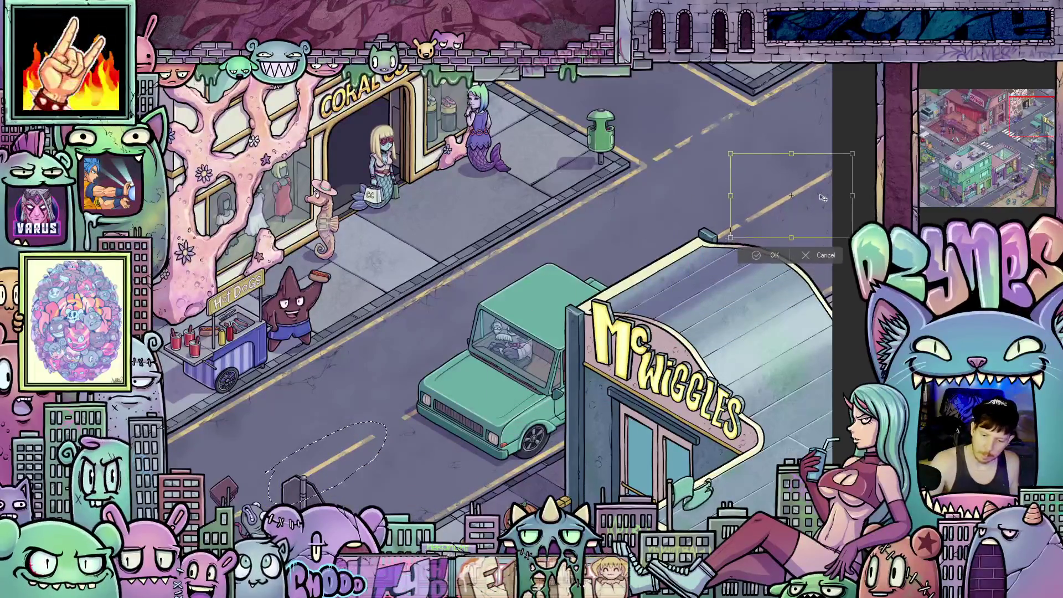
{"action": "left_click_drag", "start_coordinate": [825, 195], "coordinate": [838, 194]}
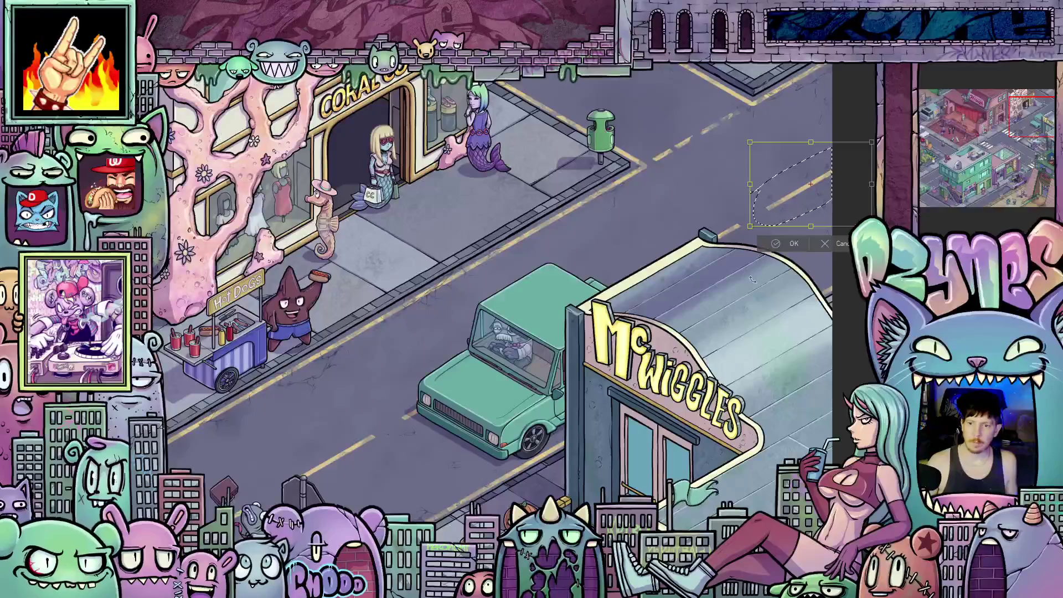
{"action": "left_click", "coordinate": [794, 246]}
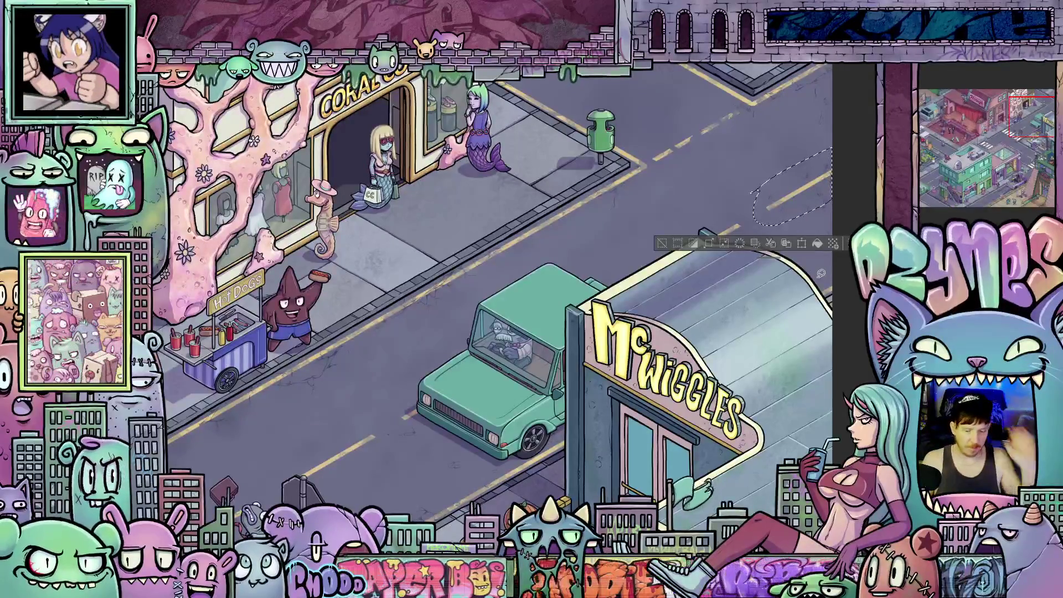
{"action": "key", "text": "ctrl+d"}
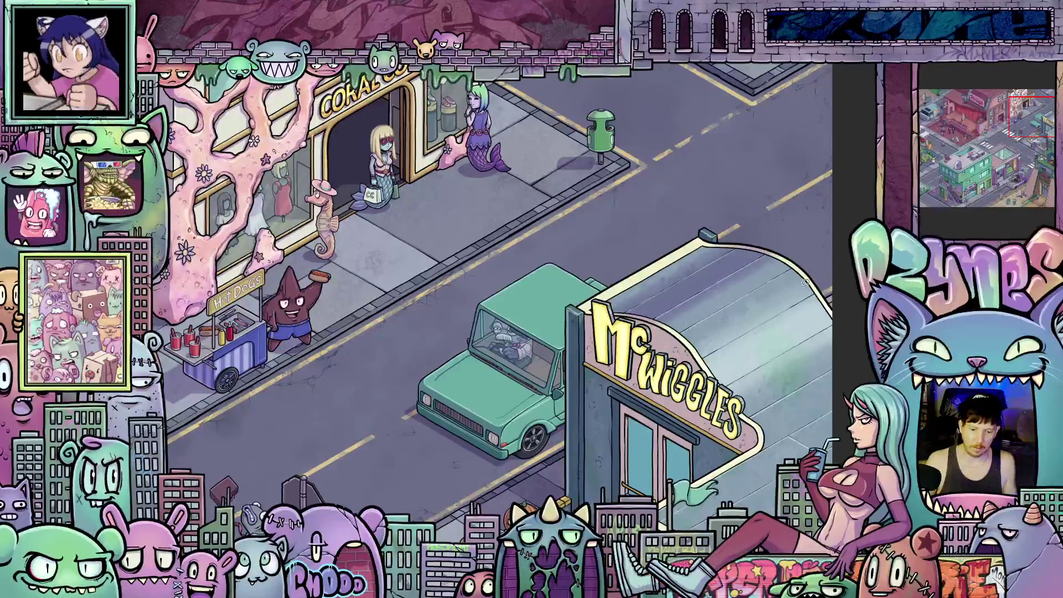
{"action": "scroll", "coordinate": [755, 283], "scroll_direction": "down", "scroll_amount": 2}
{"action": "scroll", "coordinate": [755, 284], "scroll_direction": "down", "scroll_amount": 2}
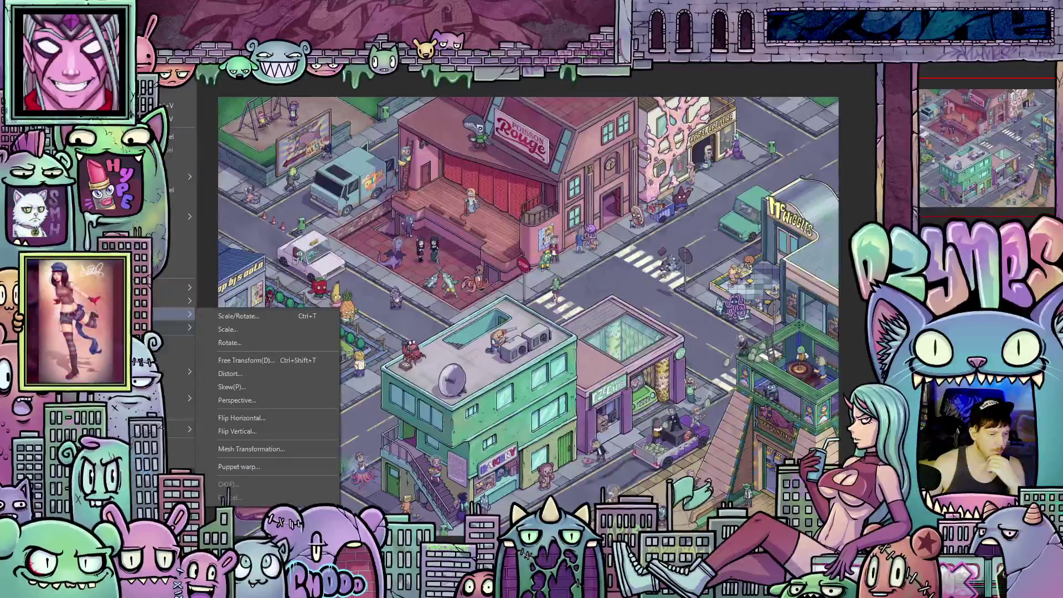
Open Change Image Resolution for the 7015 × 4961 px illustration
{"action": "left_click", "coordinate": [186, 358]}
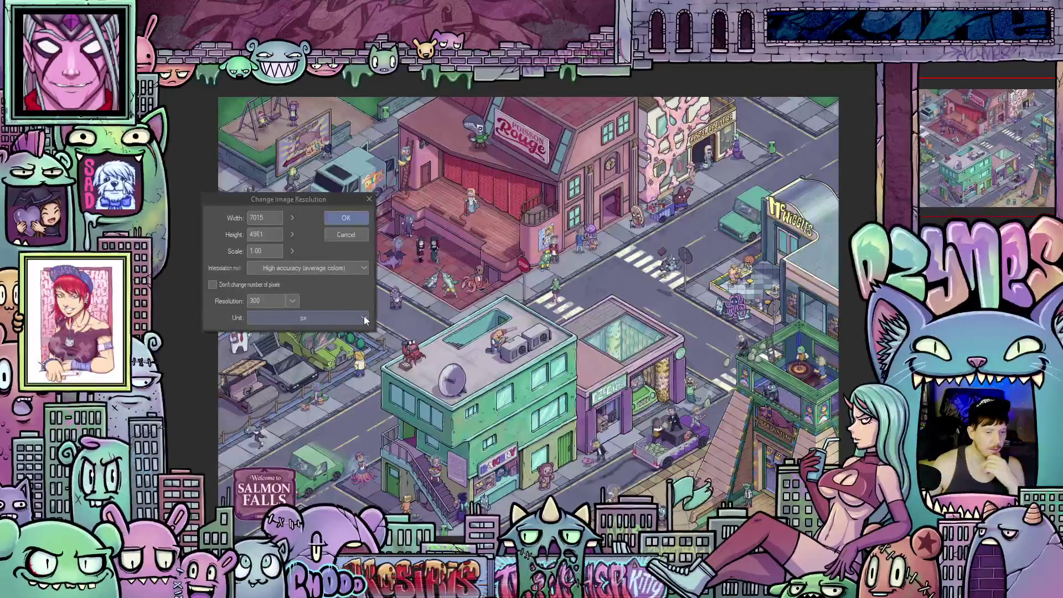
Switch the unit to mm to read 593.94 × 420.03 at 300 dpi, then cancel without changes
{"action": "left_click", "coordinate": [364, 315]}
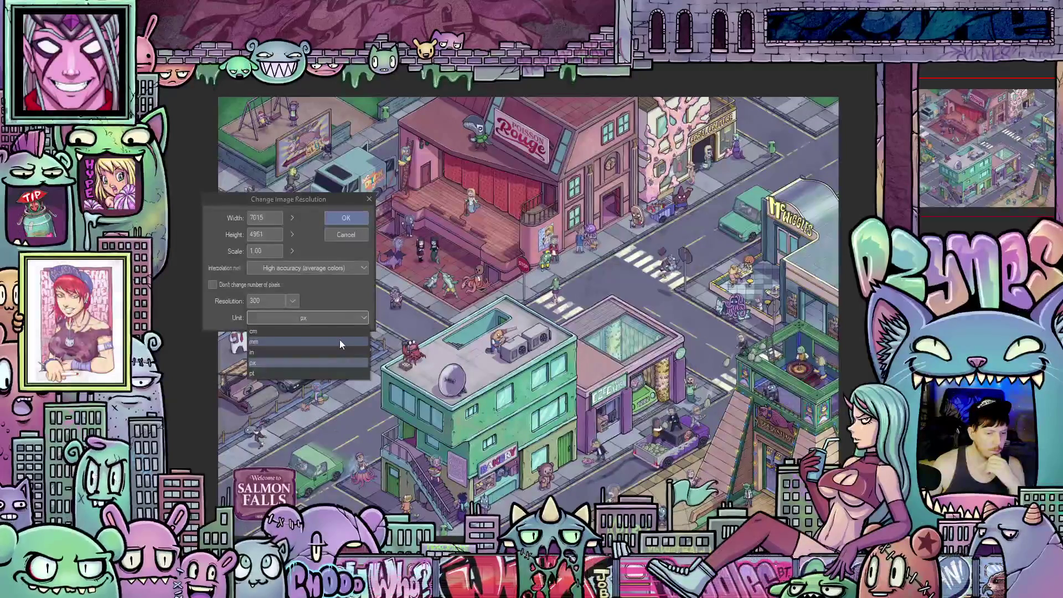
{"action": "left_click", "coordinate": [340, 339]}
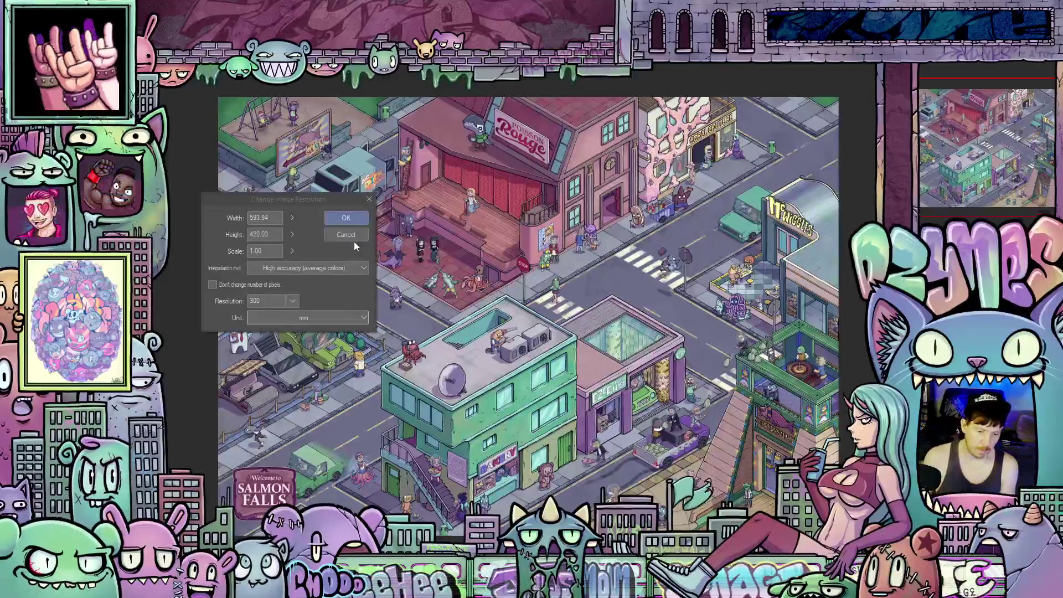
{"action": "left_click", "coordinate": [359, 236]}
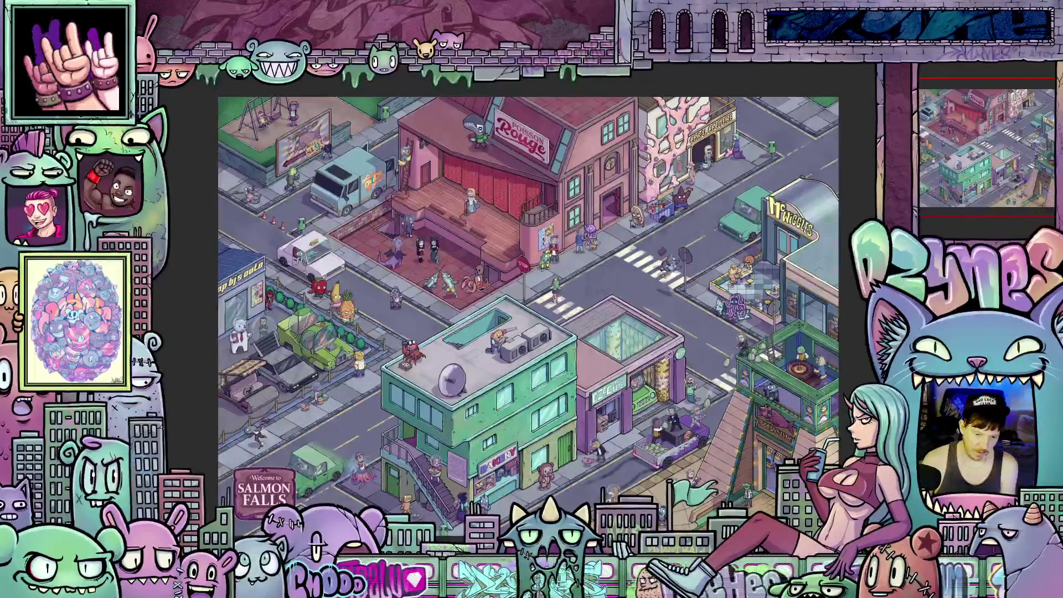
{"action": "scroll", "coordinate": [531, 316], "scroll_direction": "up", "scroll_amount": 2}
{"action": "scroll", "coordinate": [532, 316], "scroll_direction": "down", "scroll_amount": 1}
{"action": "scroll", "coordinate": [515, 299], "scroll_direction": "up", "scroll_amount": 2}
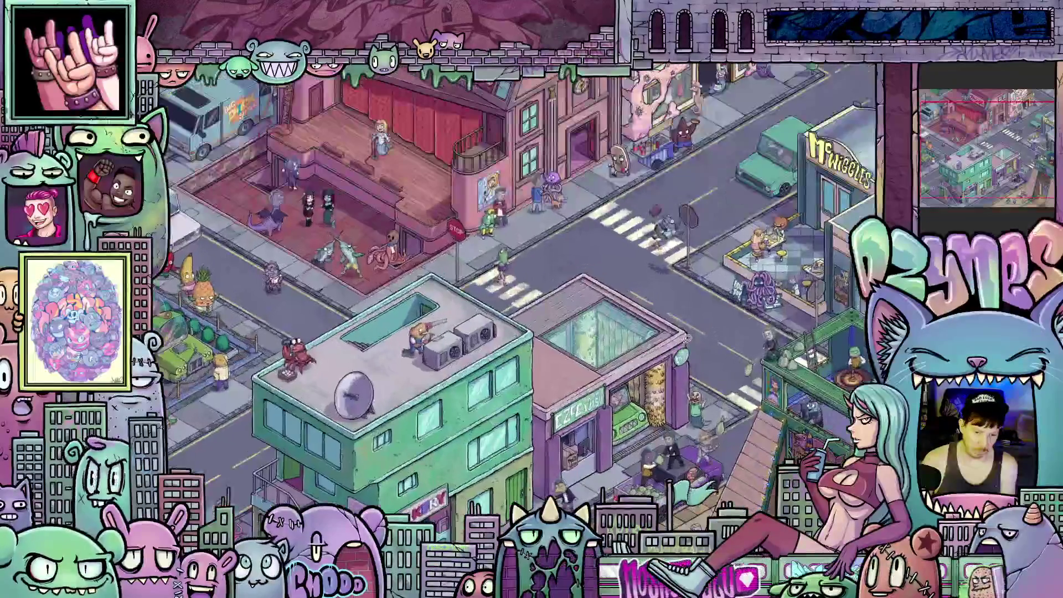
{"action": "scroll", "coordinate": [515, 299], "scroll_direction": "down", "scroll_amount": 1}
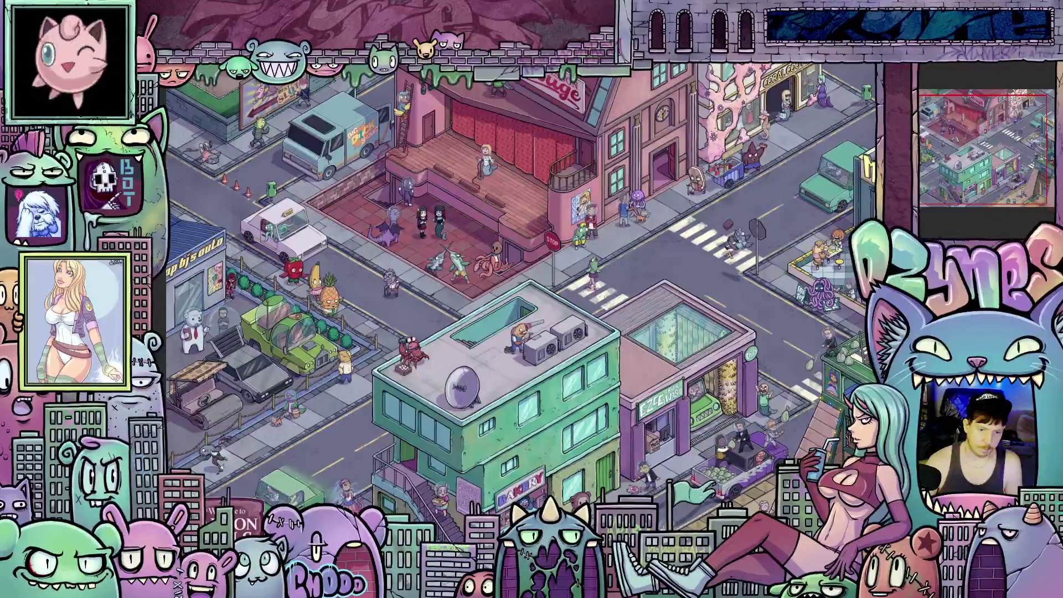
Save the finished Salmon Falls street illustration with Ctrl+S
{"action": "key", "text": "ctrl+s"}
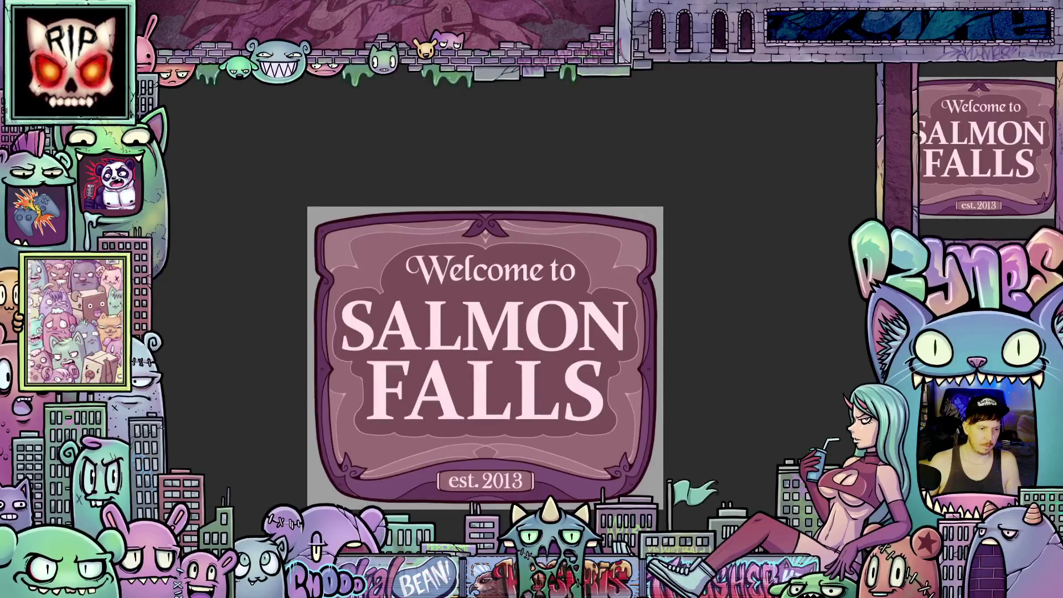
Start a new canvas and choose the A4 paper size preset
{"action": "key", "text": "ctrl+n"}
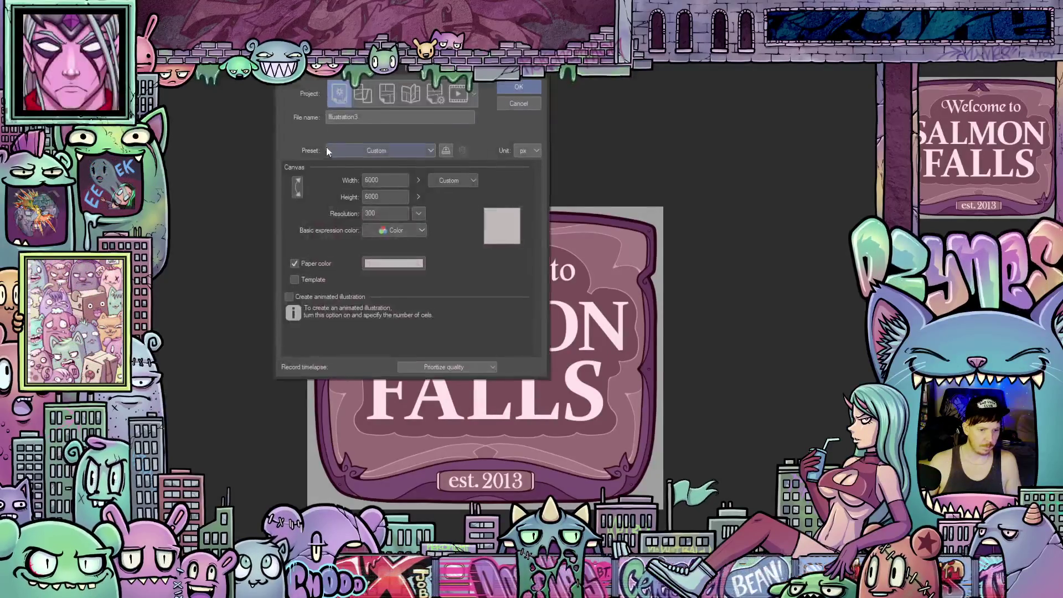
{"action": "left_click", "coordinate": [430, 153]}
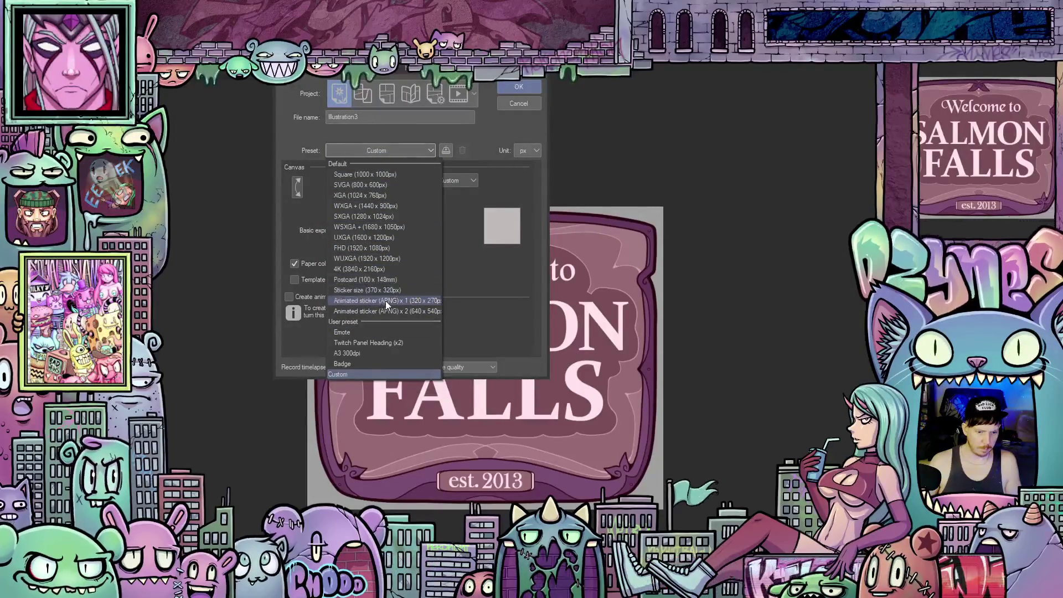
{"action": "left_click", "coordinate": [468, 196]}
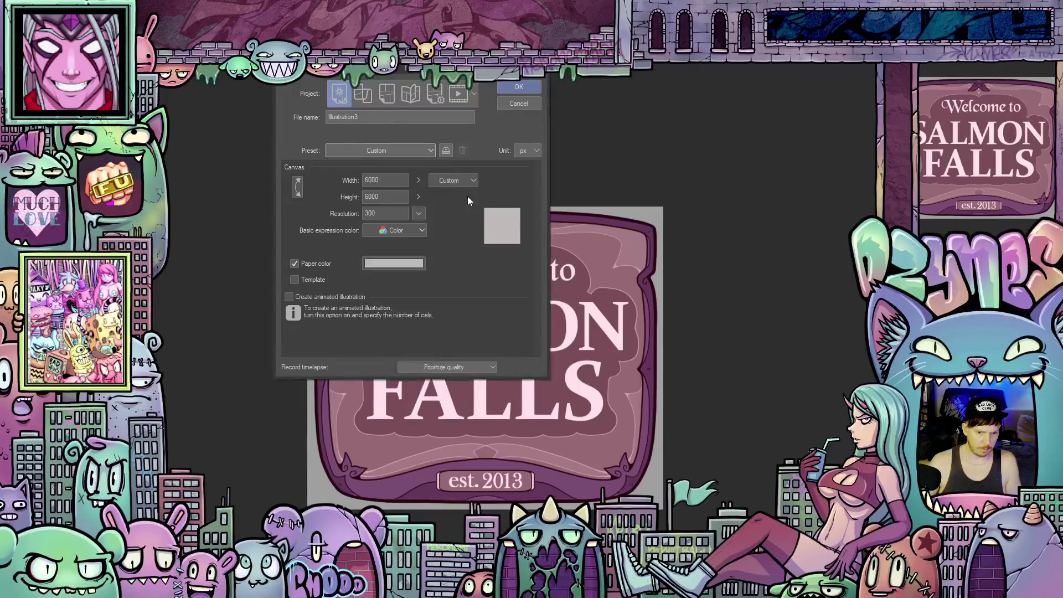
{"action": "left_click", "coordinate": [474, 181]}
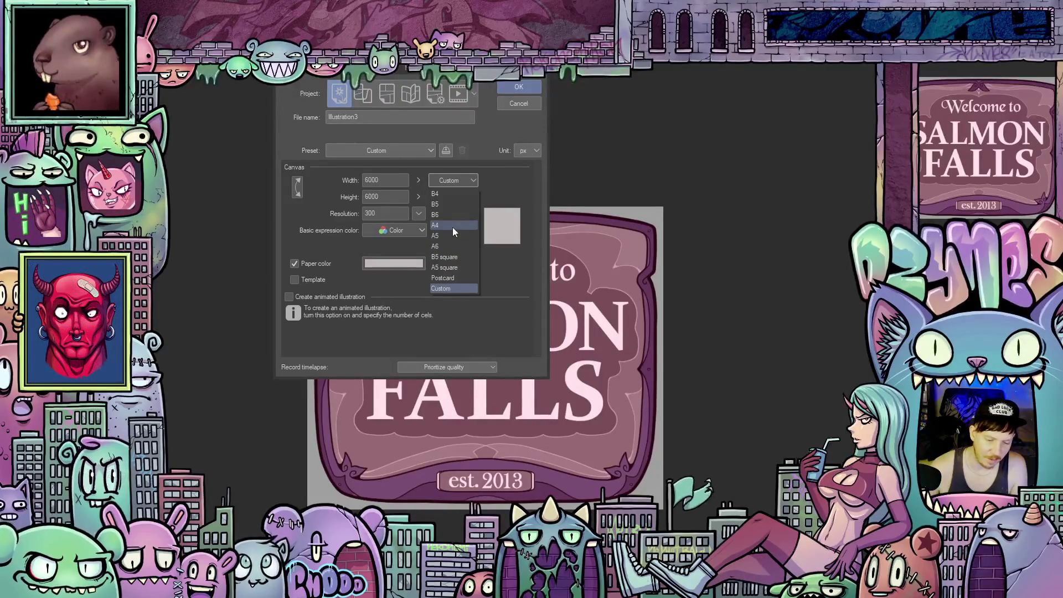
{"action": "left_click", "coordinate": [453, 227]}
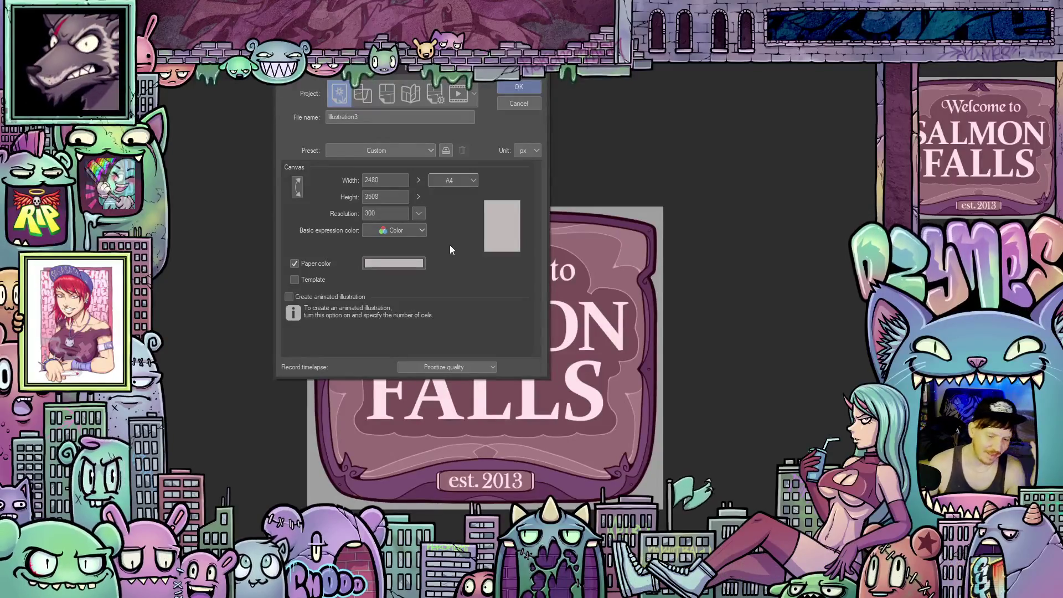
{"action": "left_click", "coordinate": [473, 188]}
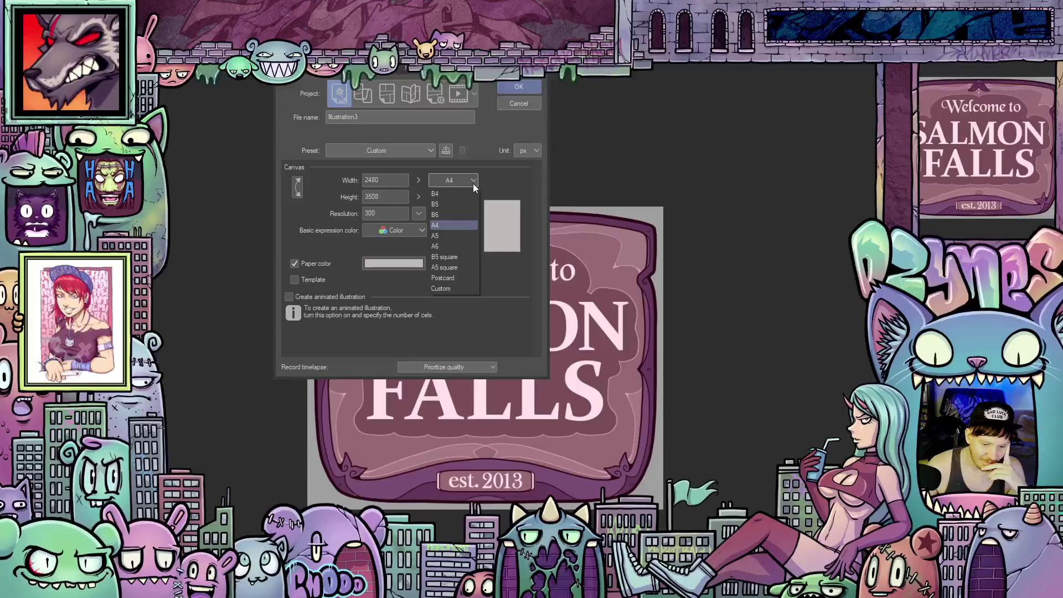
{"action": "left_click", "coordinate": [473, 189]}
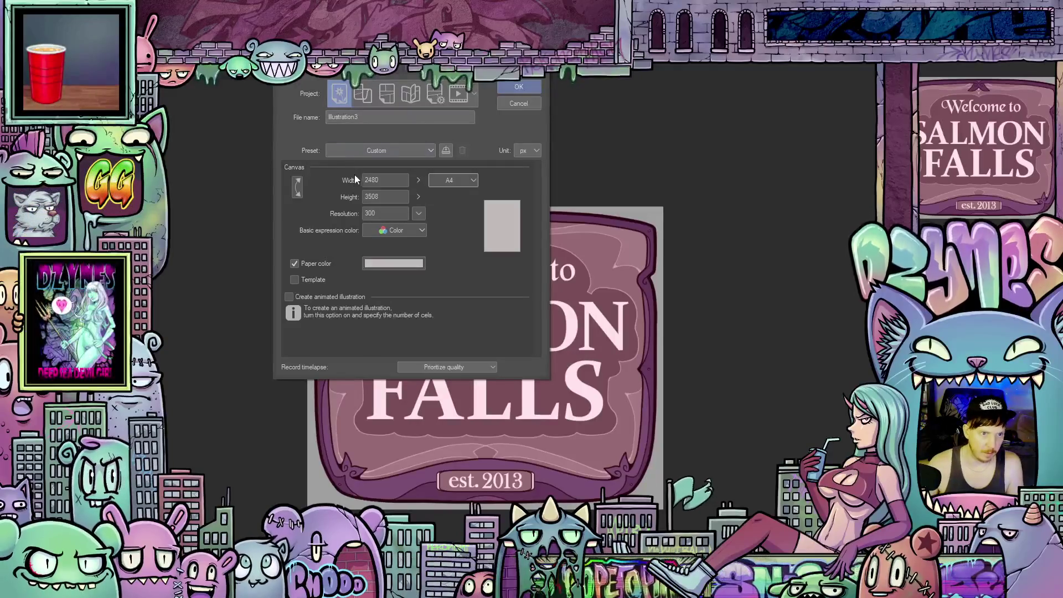
Replace width 2480 and height 3508 with 3508 by 4961, then create the canvas
{"action": "left_click", "coordinate": [388, 180]}
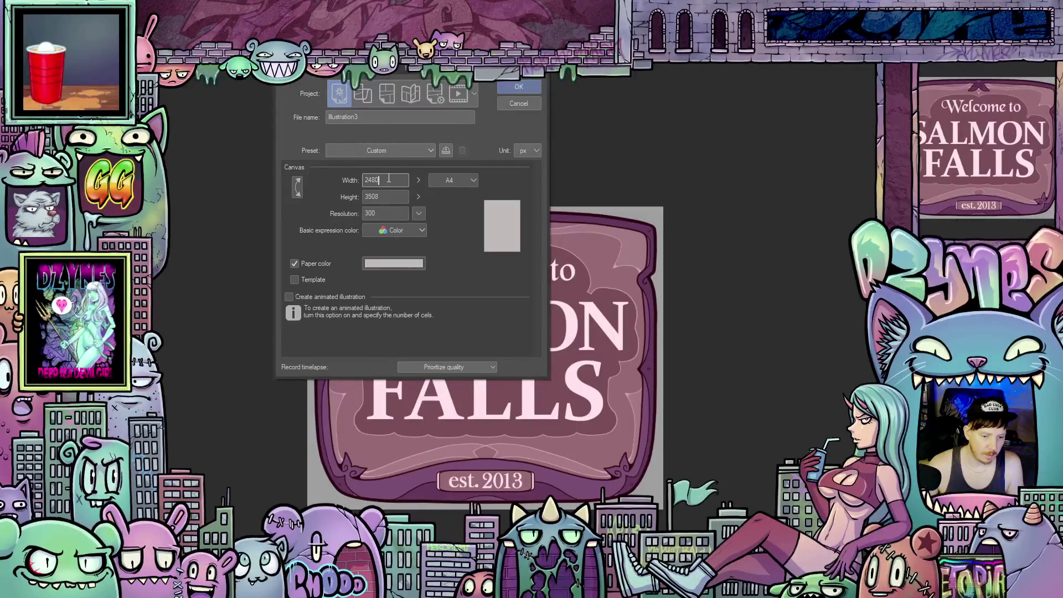
{"action": "left_click_drag", "start_coordinate": [388, 180], "coordinate": [355, 179]}
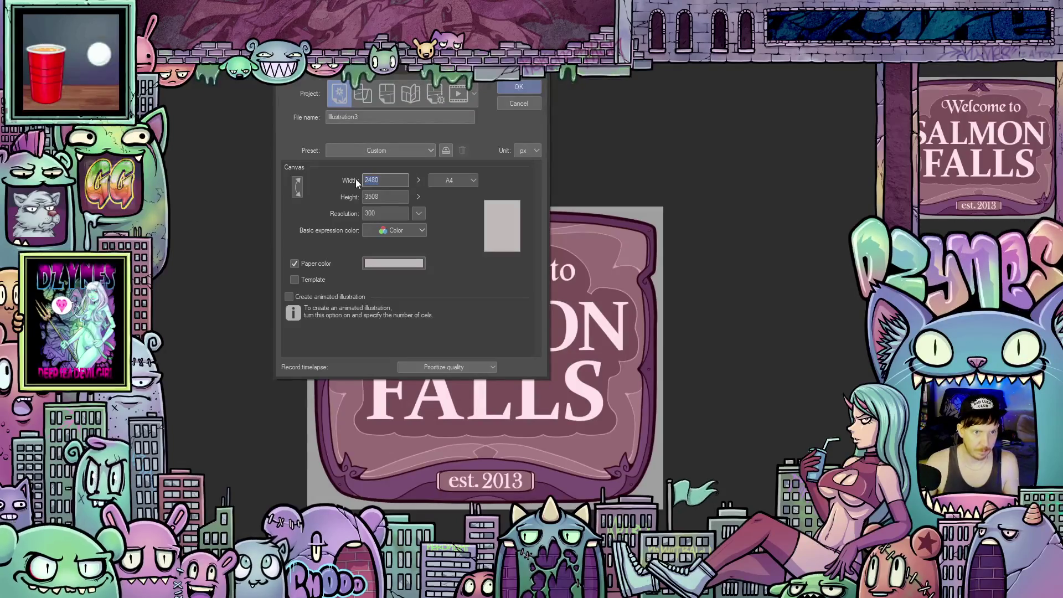
{"action": "type", "text": "3"}
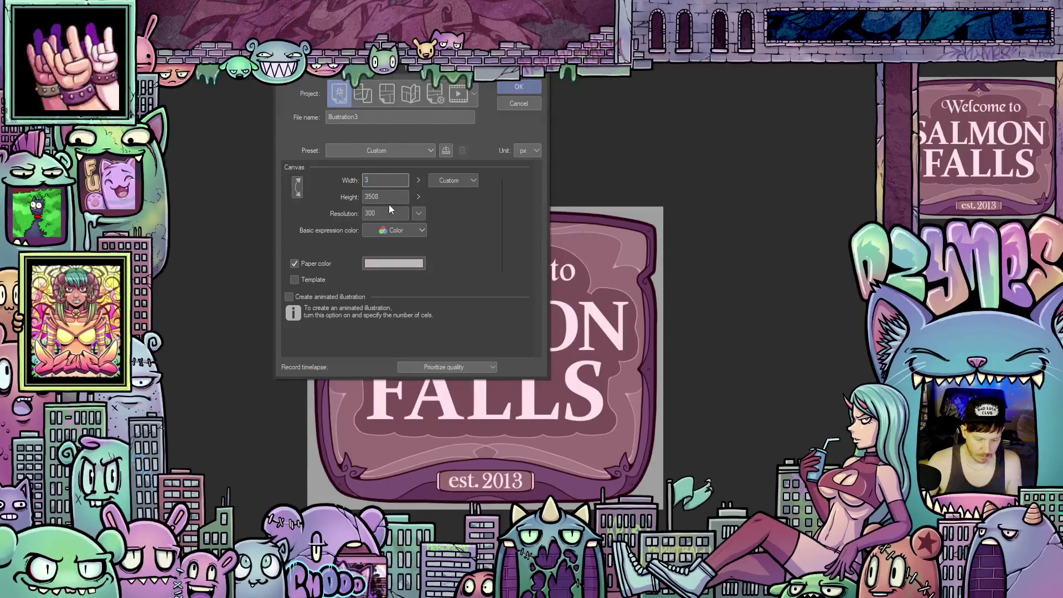
{"action": "type", "text": "508"}
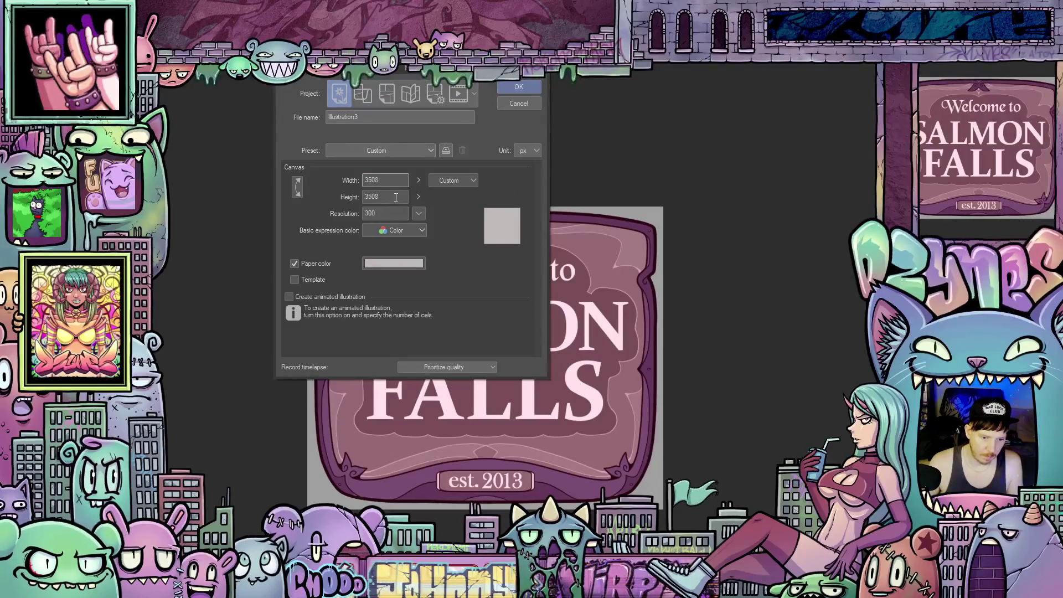
{"action": "left_click_drag", "start_coordinate": [395, 197], "coordinate": [356, 198]}
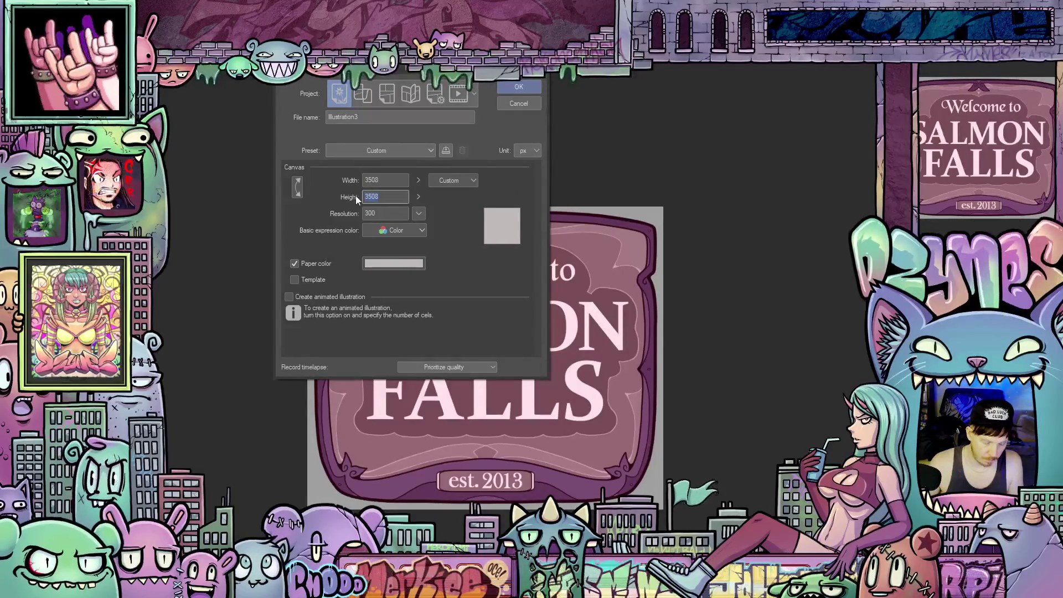
{"action": "type", "text": "4961"}
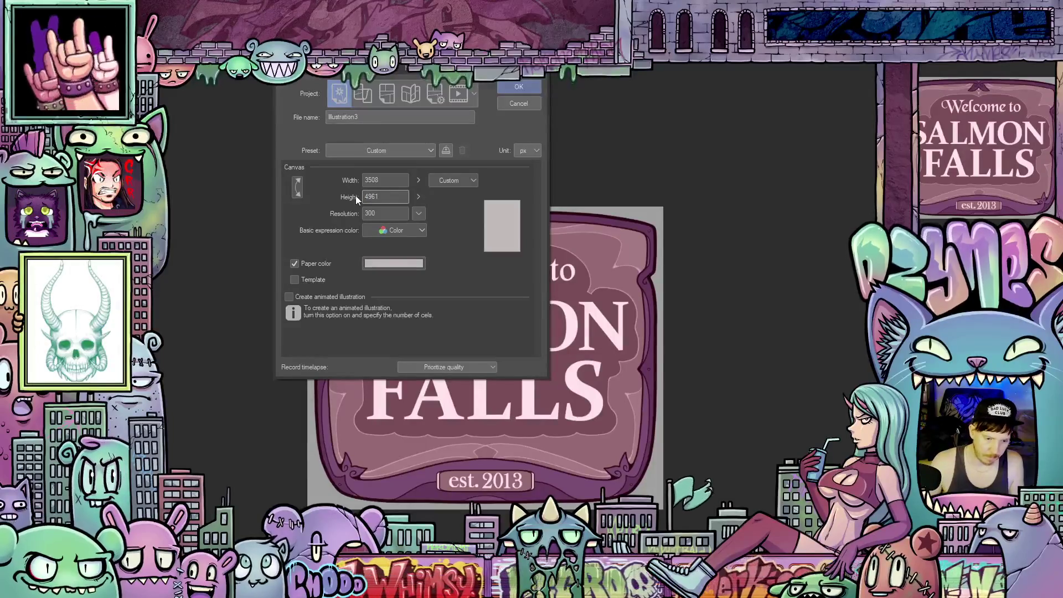
{"action": "left_click", "coordinate": [511, 86]}
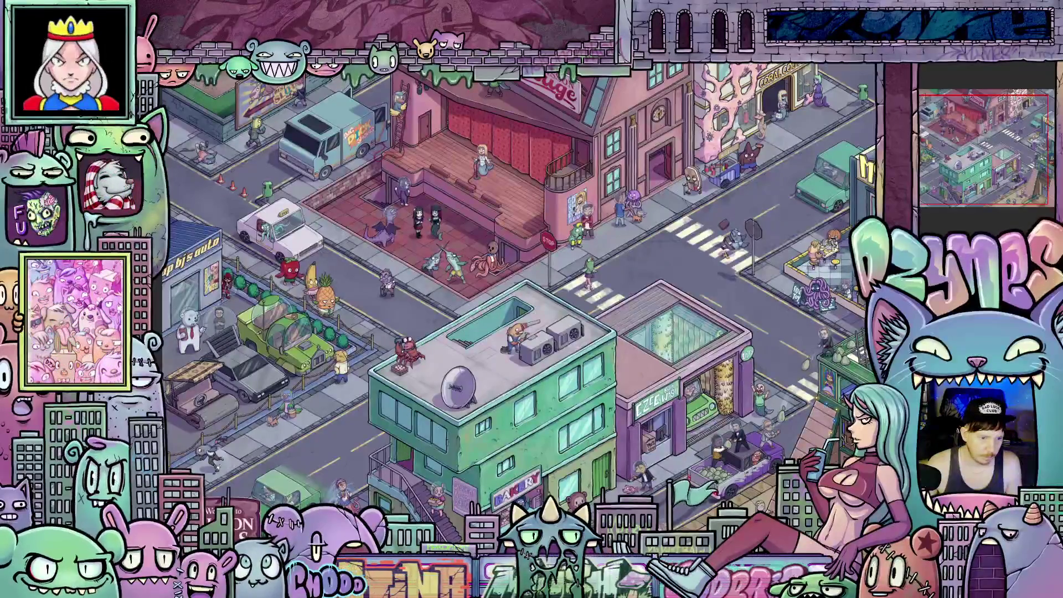
Zoom in on the street illustration from the View menu
{"action": "key", "text": "alt+v"}
{"action": "left_click", "coordinate": [231, 140]}
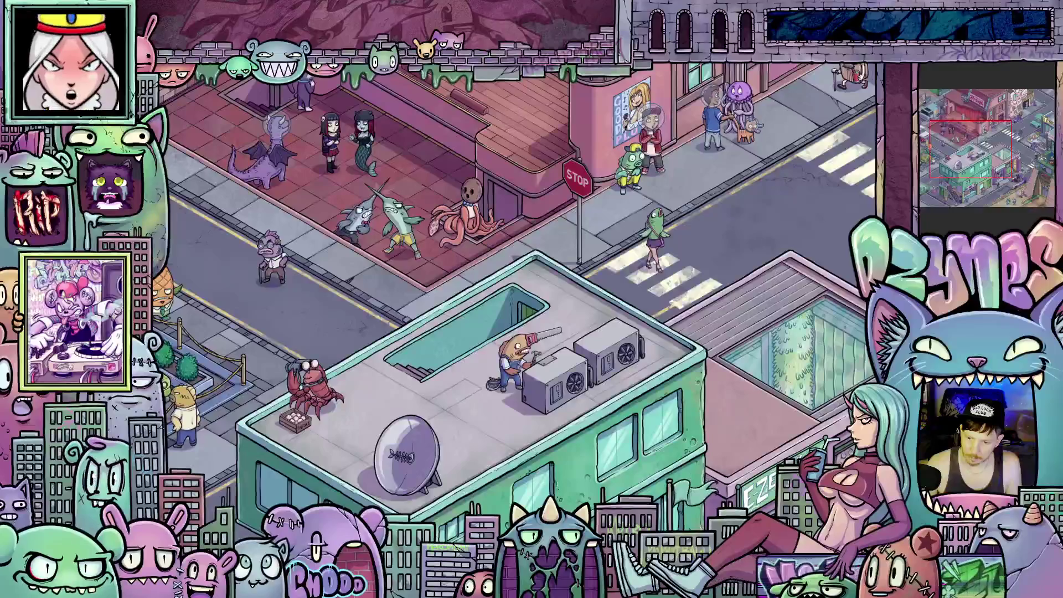
{"action": "scroll", "coordinate": [531, 308], "scroll_direction": "down", "scroll_amount": 5}
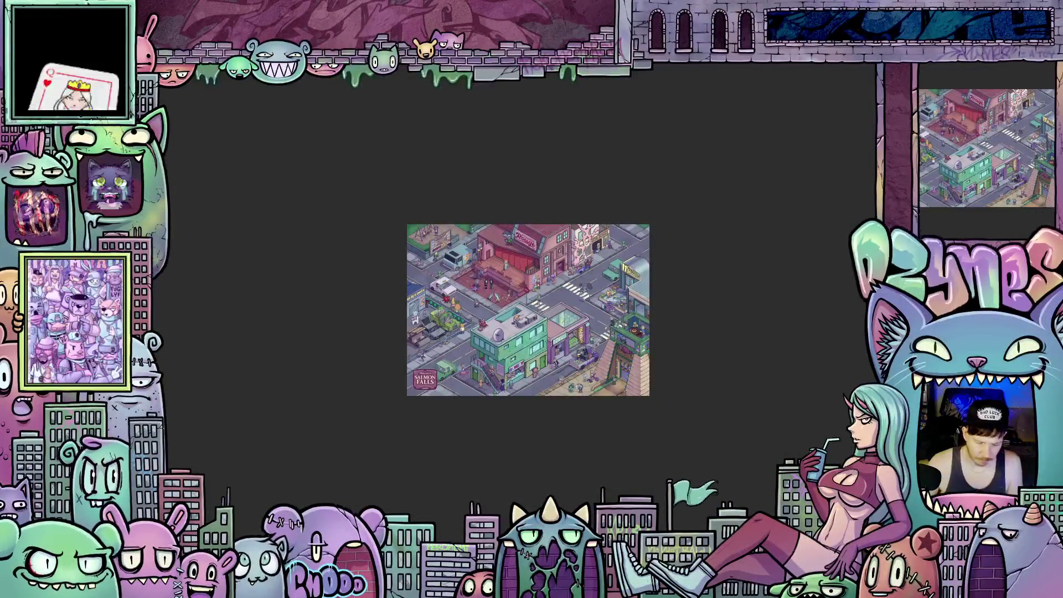
{"action": "scroll", "coordinate": [519, 311], "scroll_direction": "up", "scroll_amount": 5}
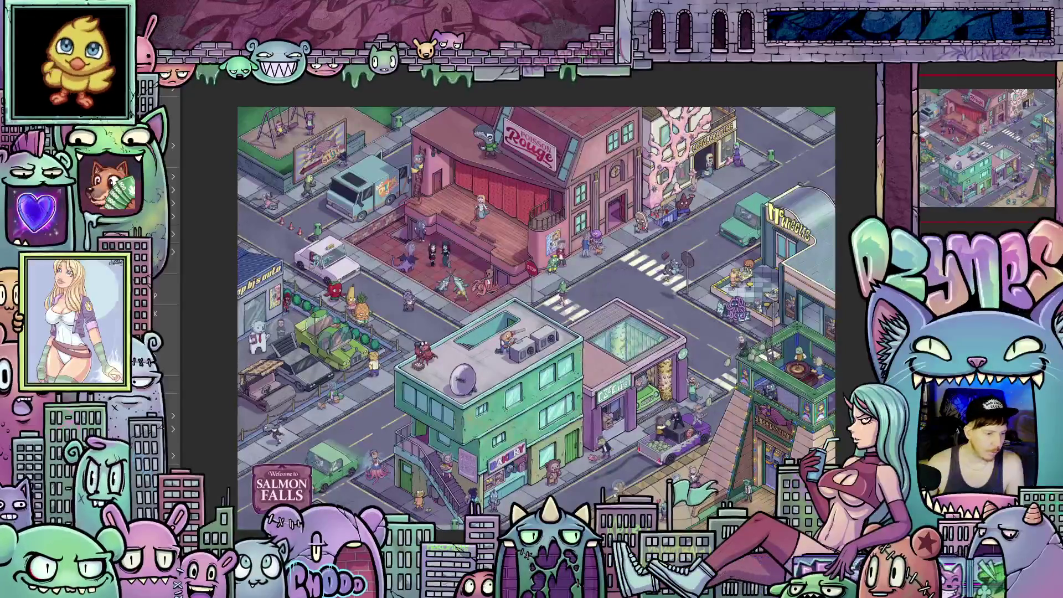
Choose Export timelapse from the timelapse options for the illustration
{"action": "left_click", "coordinate": [174, 235]}
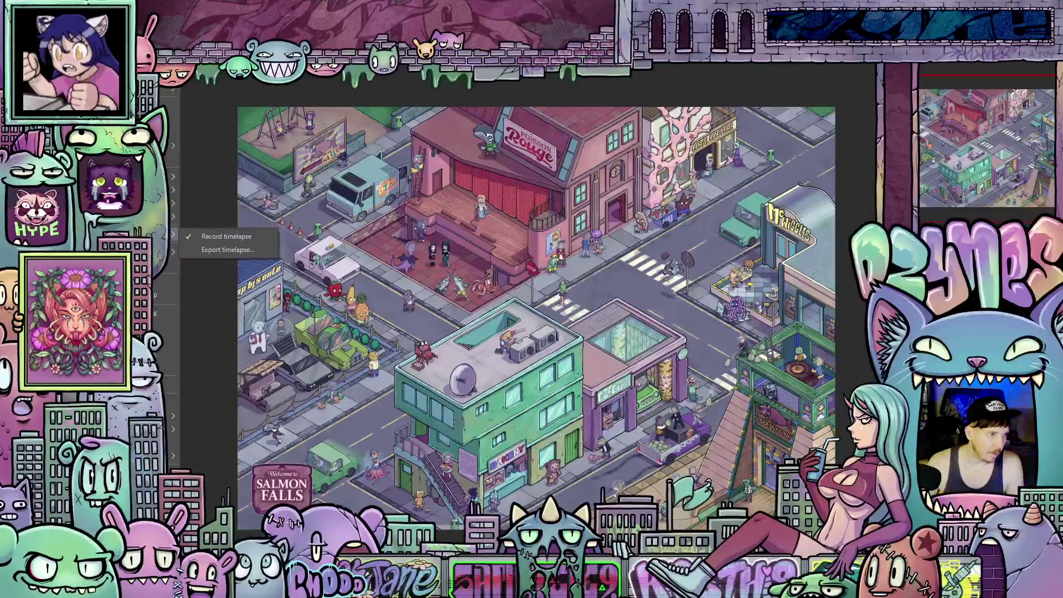
{"action": "left_click", "coordinate": [239, 249]}
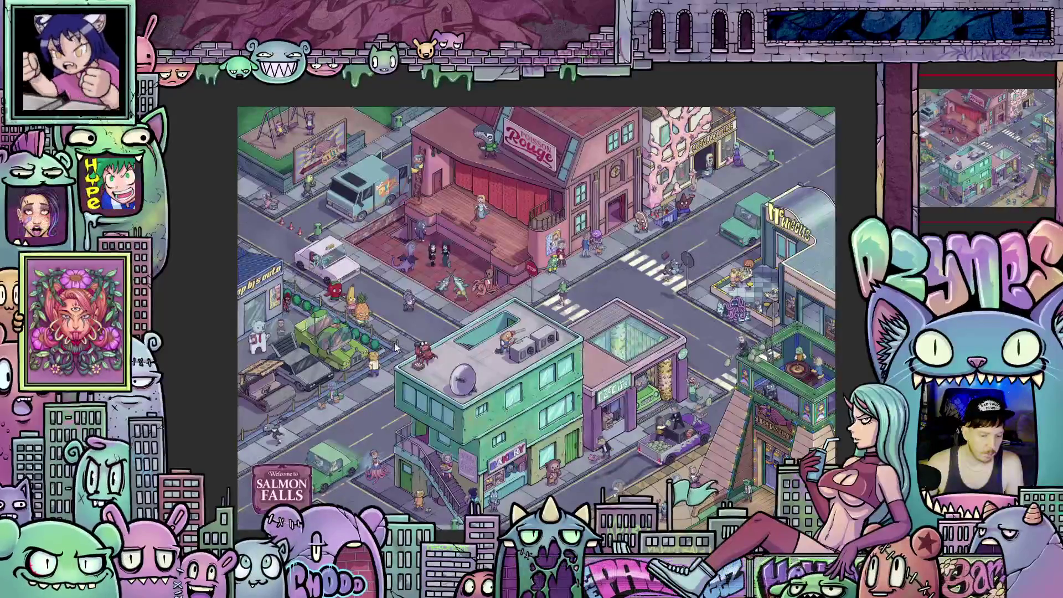
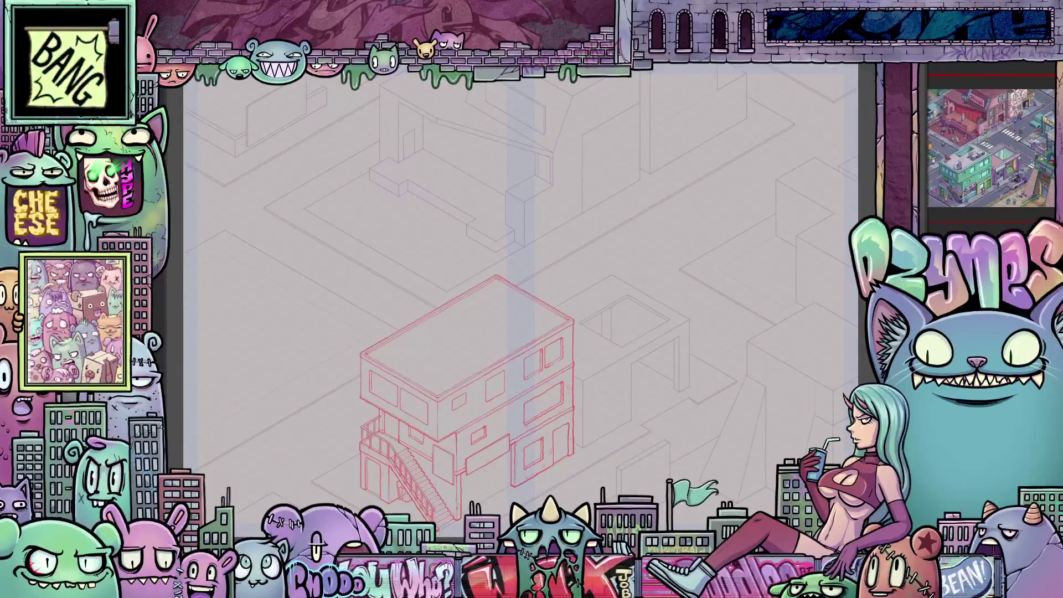
Sketch roof vent details and a small box on the red building's rooftop
{"action": "left_click_drag", "start_coordinate": [429, 327], "coordinate": [499, 304]}
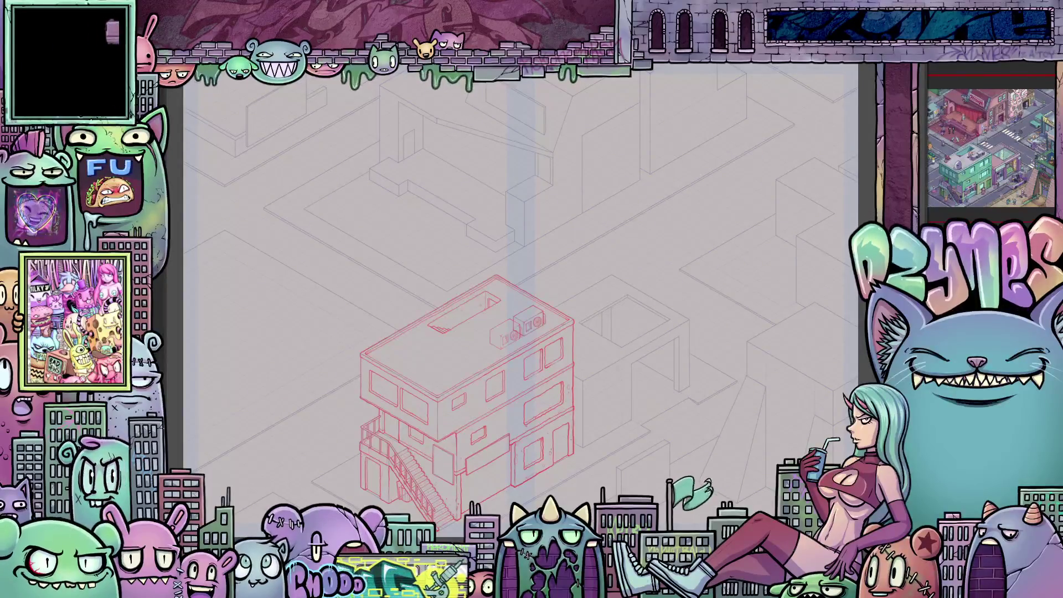
{"action": "left_click_drag", "start_coordinate": [492, 332], "coordinate": [521, 342]}
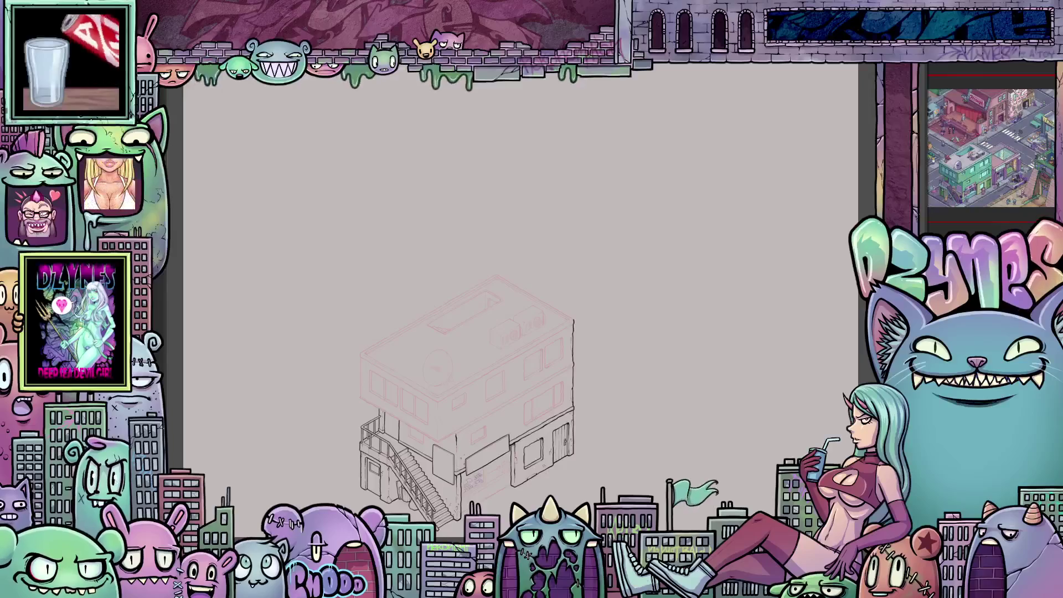
Ink over the faint top-floor sketch lines of the three-storey building
{"action": "left_click_drag", "start_coordinate": [359, 357], "coordinate": [440, 402]}
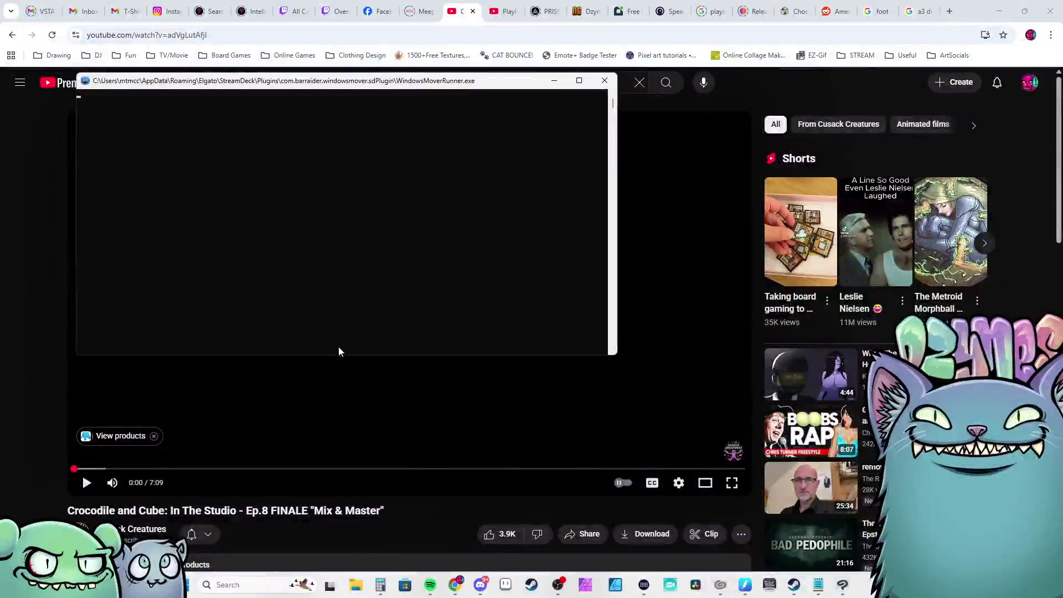
{"action": "key", "text": "F11"}
{"action": "key", "text": "f"}
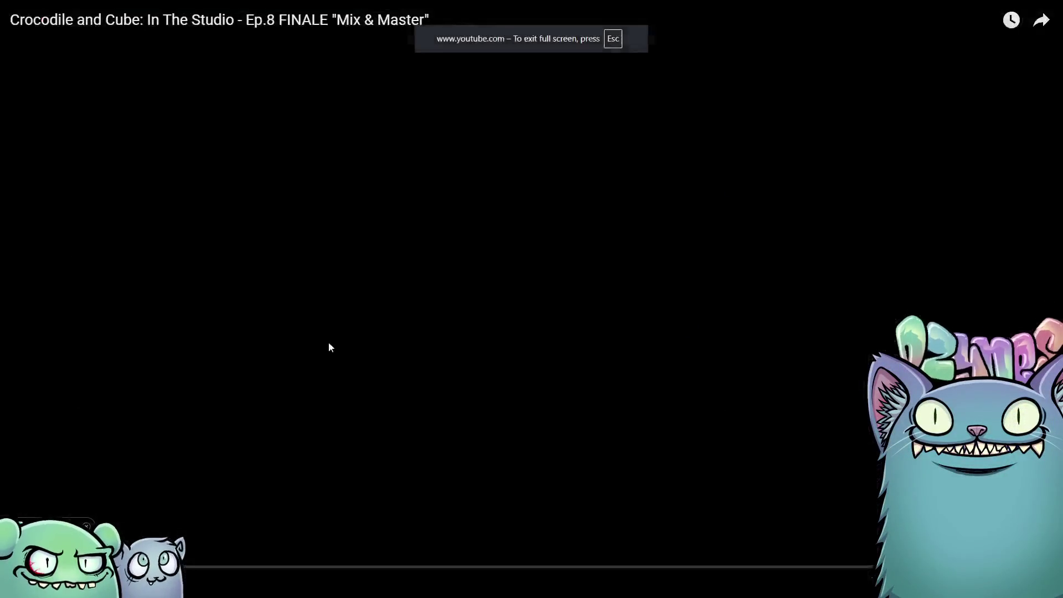
{"action": "left_click", "coordinate": [203, 340]}
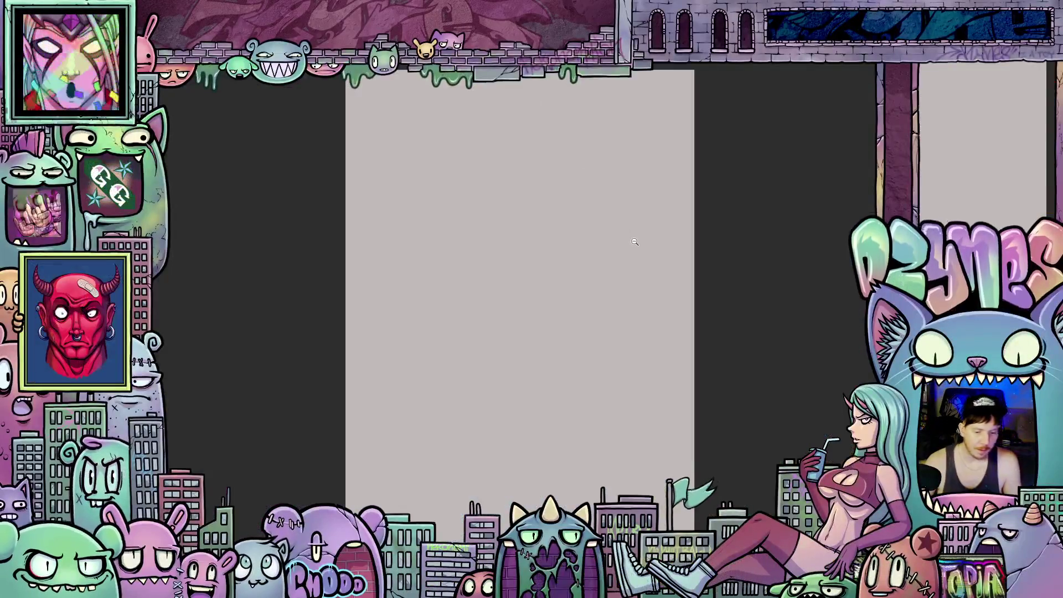
{"action": "left_click", "coordinate": [611, 257], "text": "alt"}
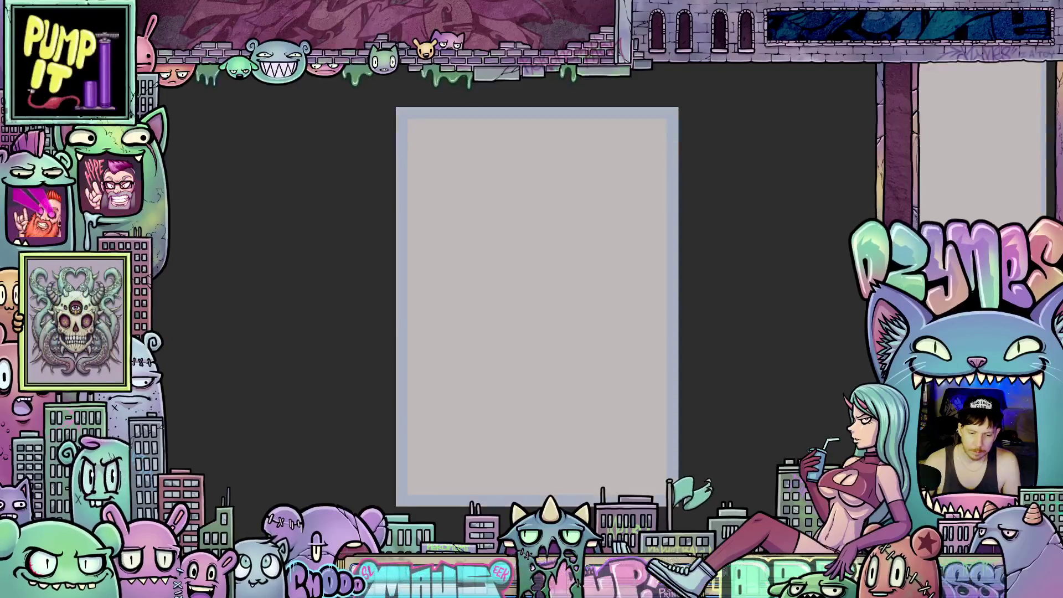
{"action": "scroll", "coordinate": [549, 432], "scroll_direction": "up", "scroll_amount": 2}
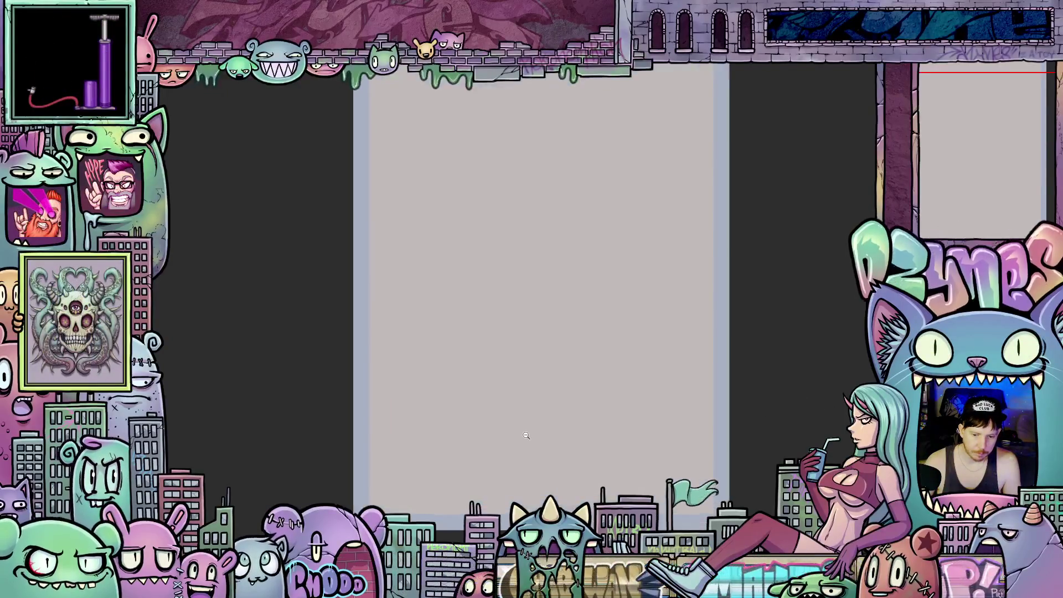
{"action": "scroll", "coordinate": [568, 424], "scroll_direction": "down", "scroll_amount": 1}
{"action": "scroll", "coordinate": [568, 424], "scroll_direction": "down", "scroll_amount": 1}
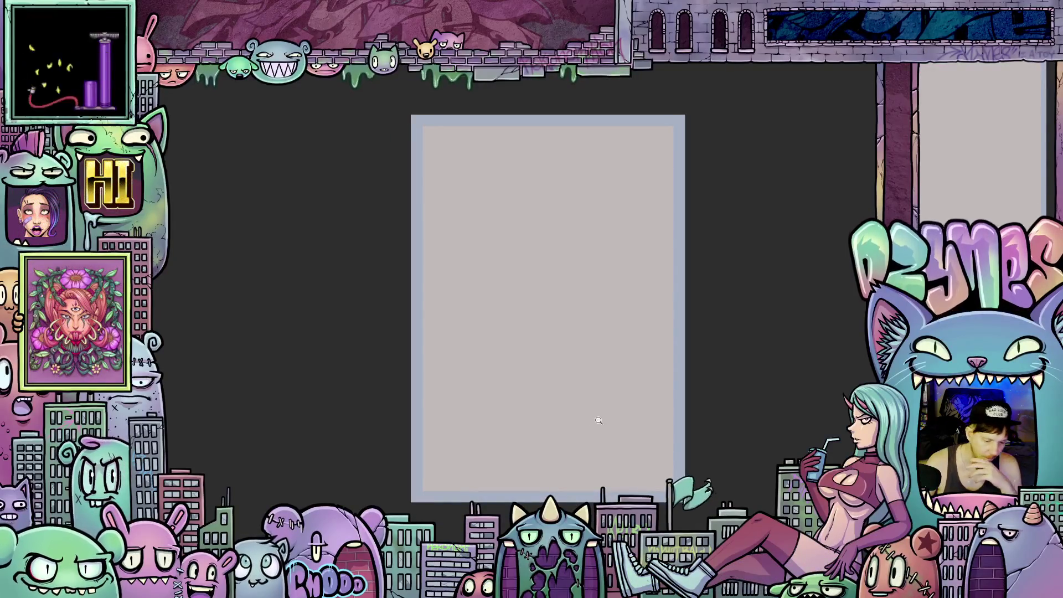
{"action": "scroll", "coordinate": [584, 420], "scroll_direction": "up", "scroll_amount": 1}
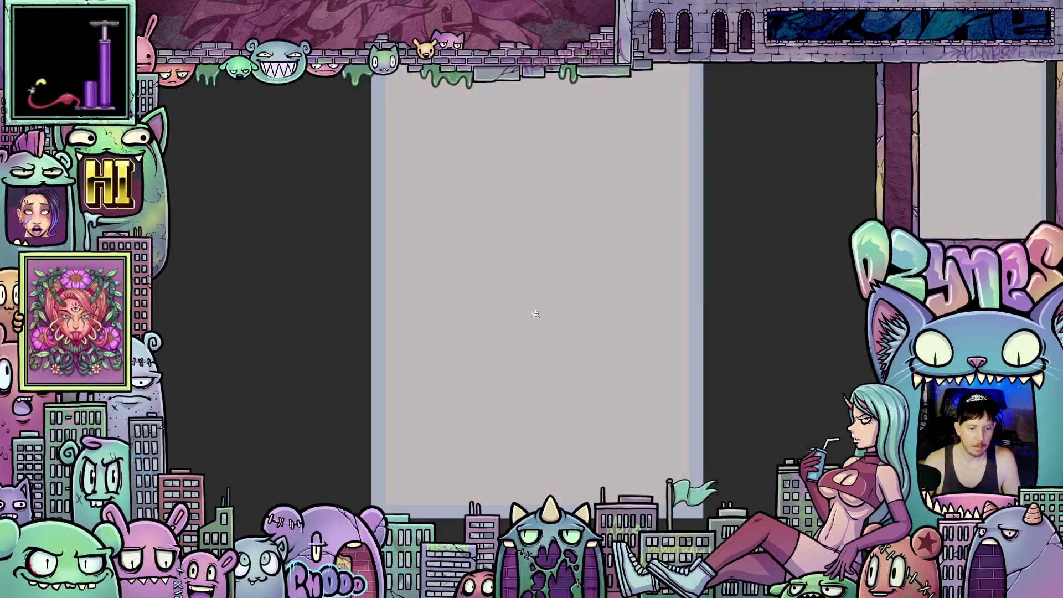
{"action": "scroll", "coordinate": [816, 381], "scroll_direction": "up", "scroll_amount": 2}
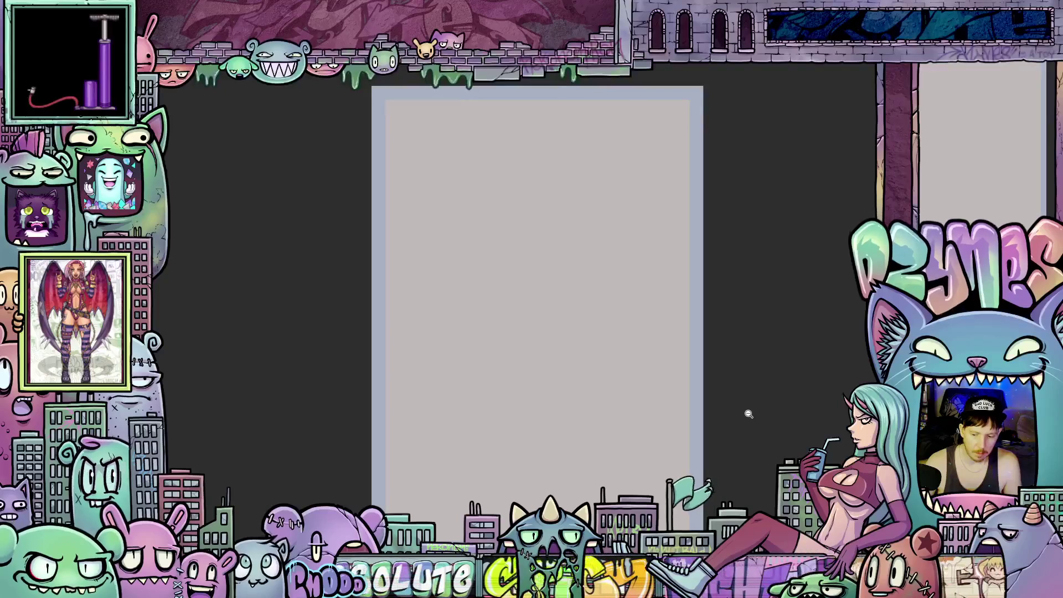
{"action": "scroll", "coordinate": [747, 413], "scroll_direction": "up", "scroll_amount": 1}
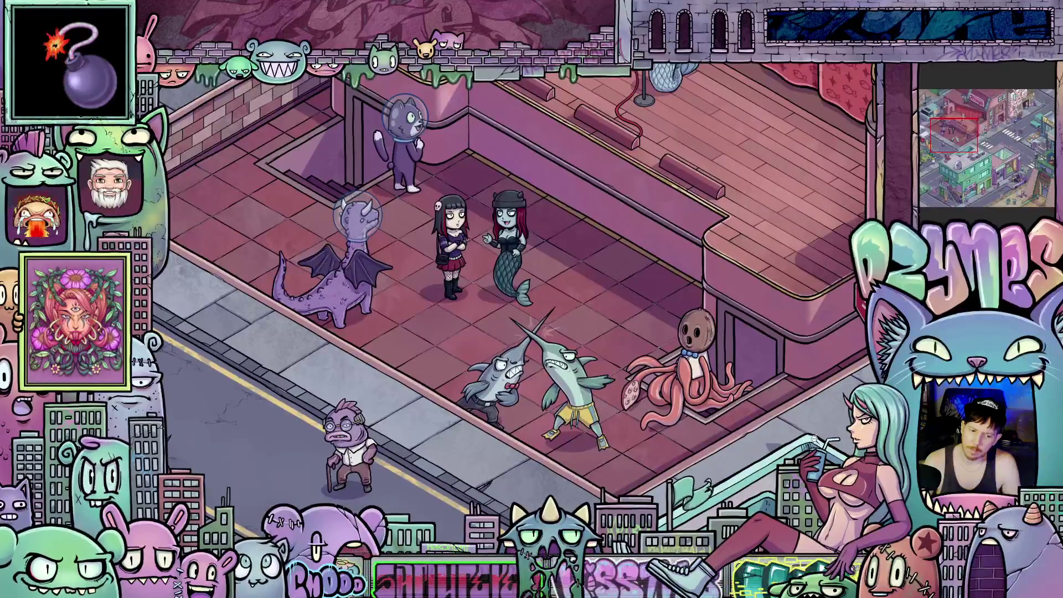
{"action": "scroll", "coordinate": [613, 275], "scroll_direction": "down", "scroll_amount": 2}
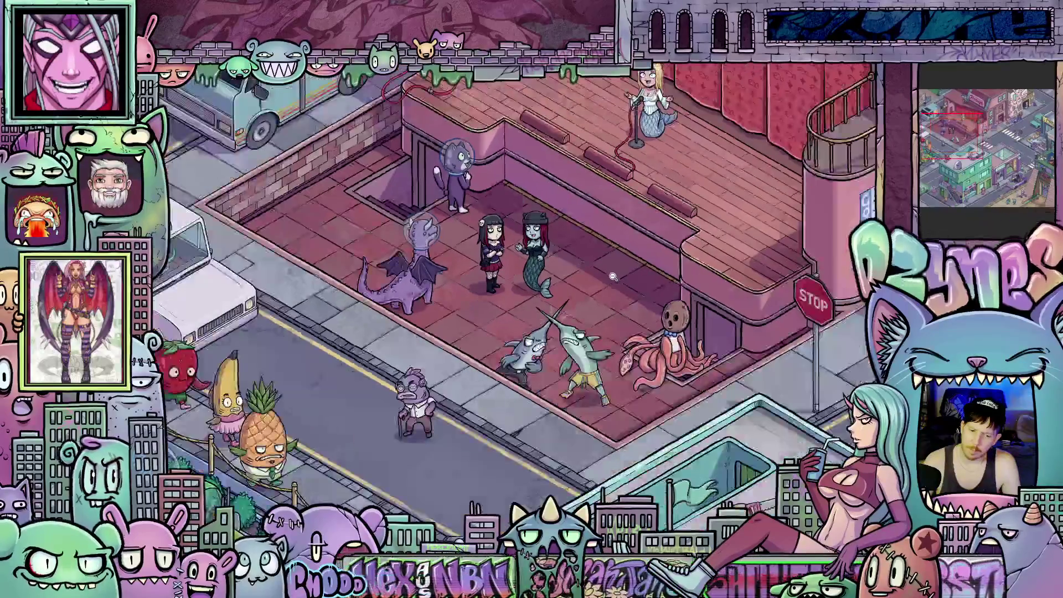
{"action": "scroll", "coordinate": [613, 276], "scroll_direction": "down", "scroll_amount": 1}
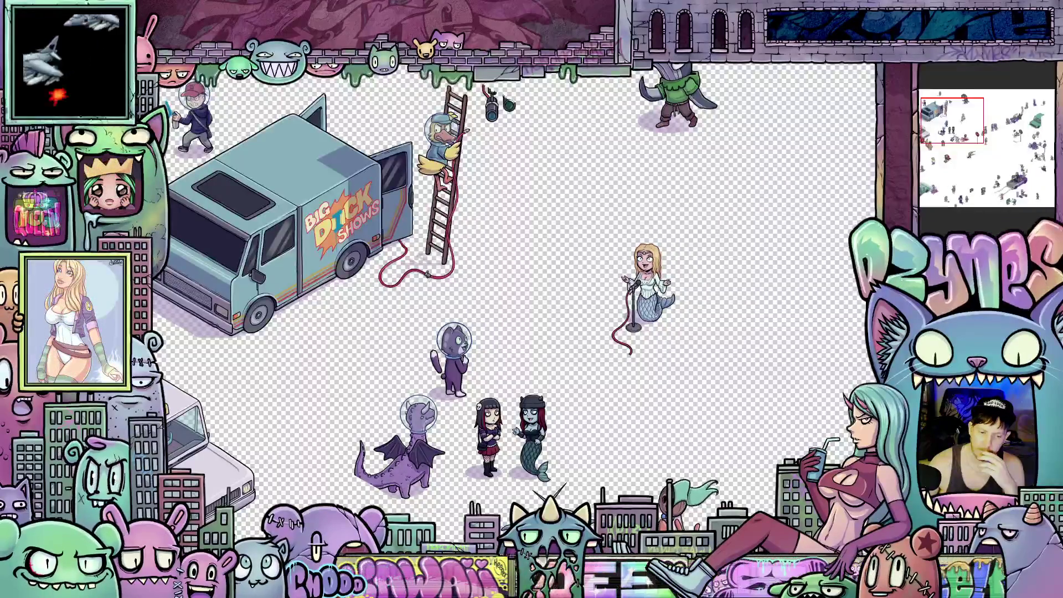
{"action": "scroll", "coordinate": [515, 299], "scroll_direction": "down", "scroll_amount": 2}
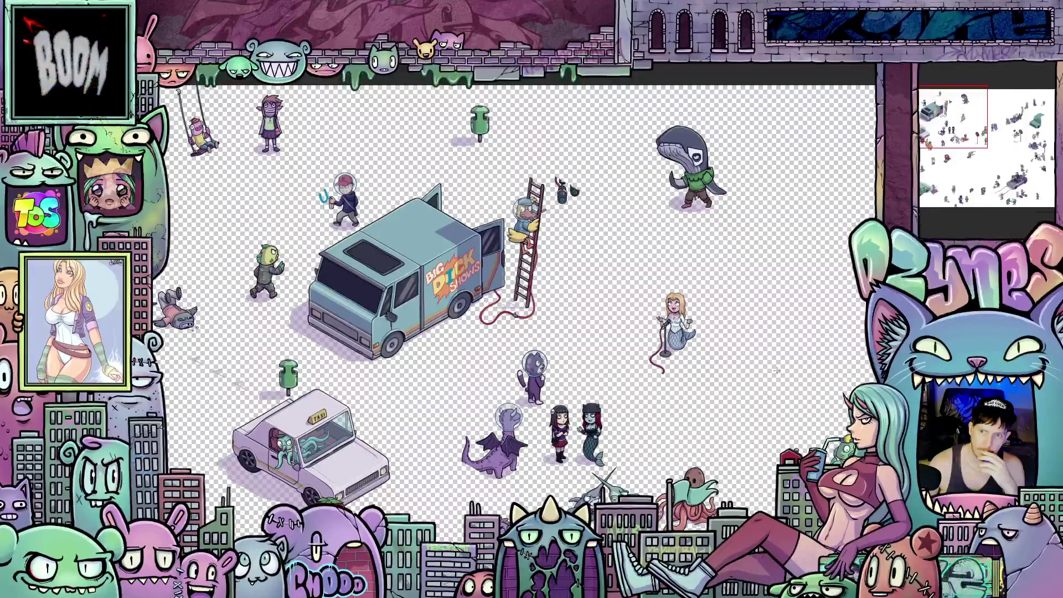
Pan the street scene left so the van and taxi come into view
{"action": "key", "text": "Right"}
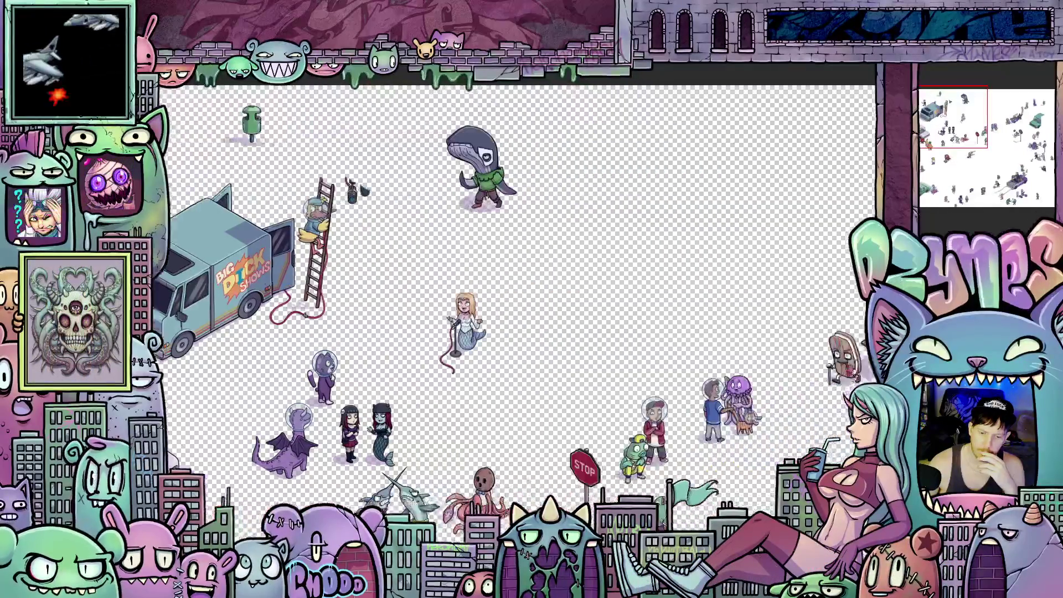
{"action": "key", "text": "Left"}
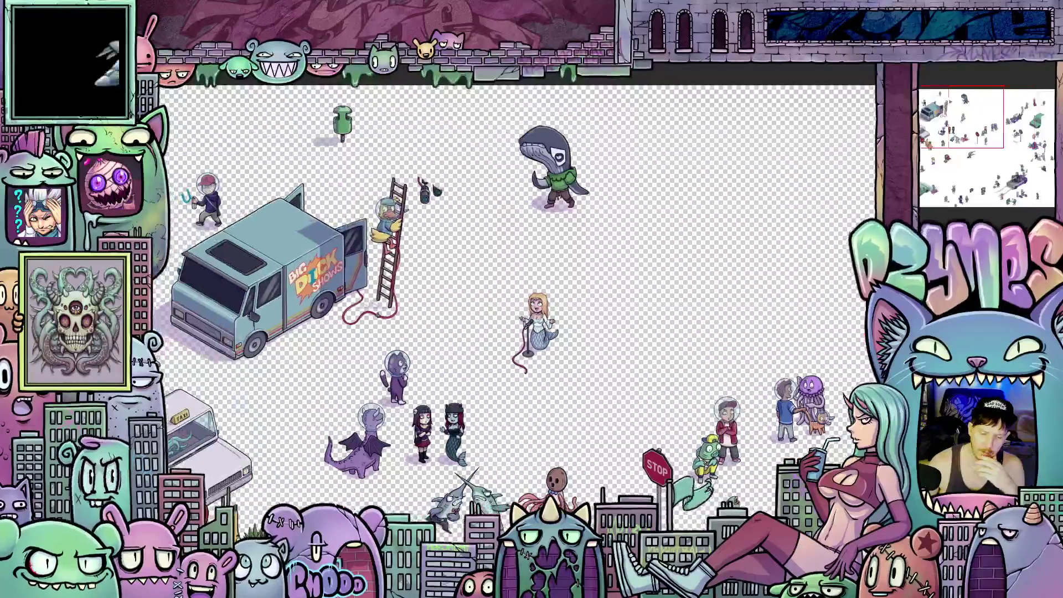
{"action": "key", "text": "Left"}
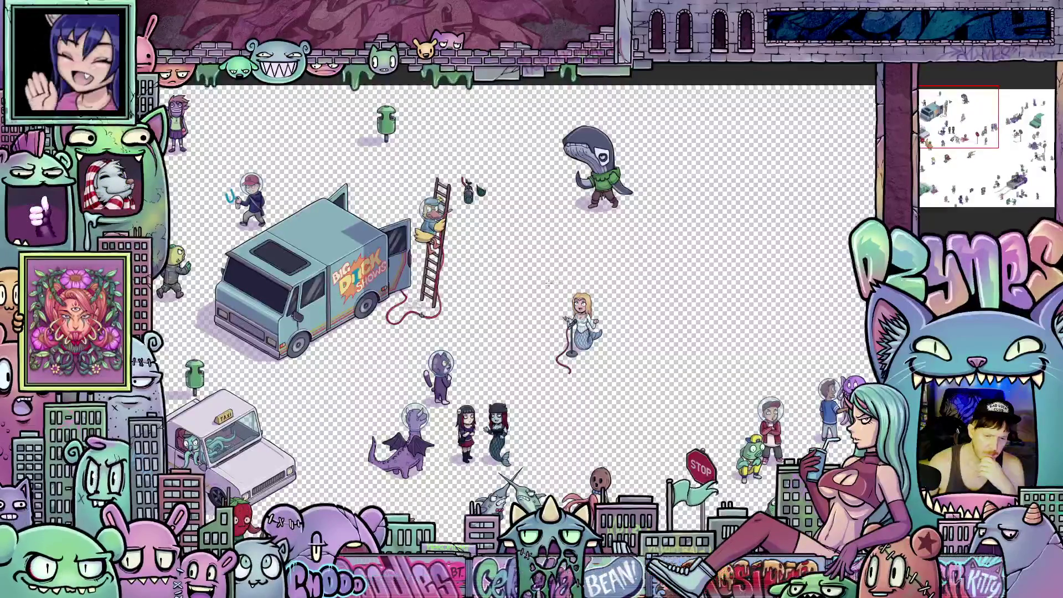
{"action": "scroll", "coordinate": [598, 302], "scroll_direction": "up", "scroll_amount": 5}
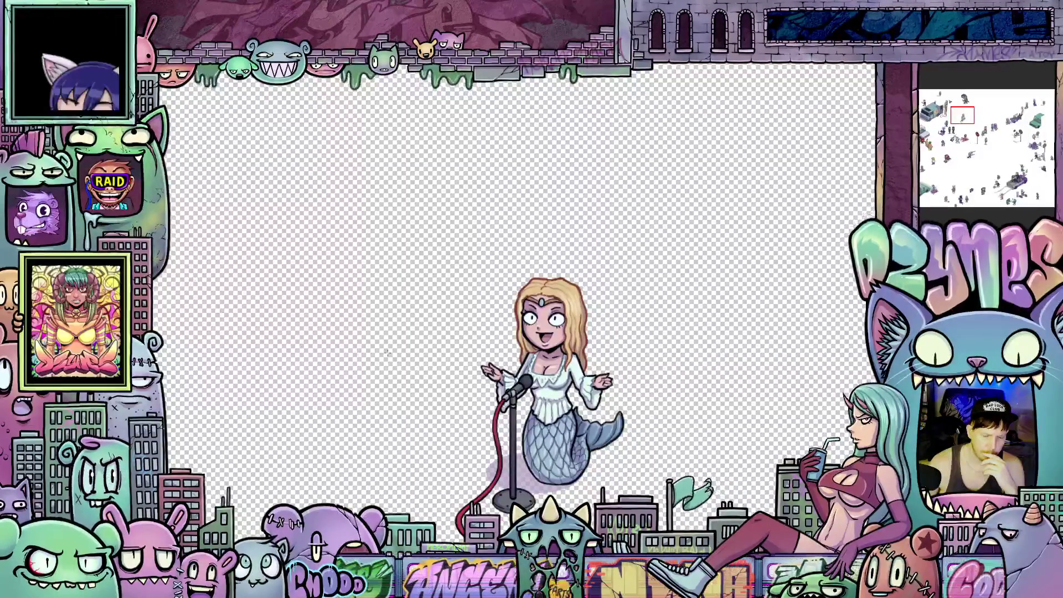
{"action": "scroll", "coordinate": [515, 296], "scroll_direction": "down", "scroll_amount": 1}
{"action": "scroll", "coordinate": [515, 297], "scroll_direction": "down", "scroll_amount": 1}
{"action": "scroll", "coordinate": [515, 297], "scroll_direction": "down", "scroll_amount": 1}
{"action": "scroll", "coordinate": [573, 182], "scroll_direction": "up", "scroll_amount": 1}
{"action": "scroll", "coordinate": [572, 183], "scroll_direction": "up", "scroll_amount": 2}
{"action": "scroll", "coordinate": [573, 183], "scroll_direction": "up", "scroll_amount": 2}
{"action": "scroll", "coordinate": [613, 206], "scroll_direction": "up", "scroll_amount": 1}
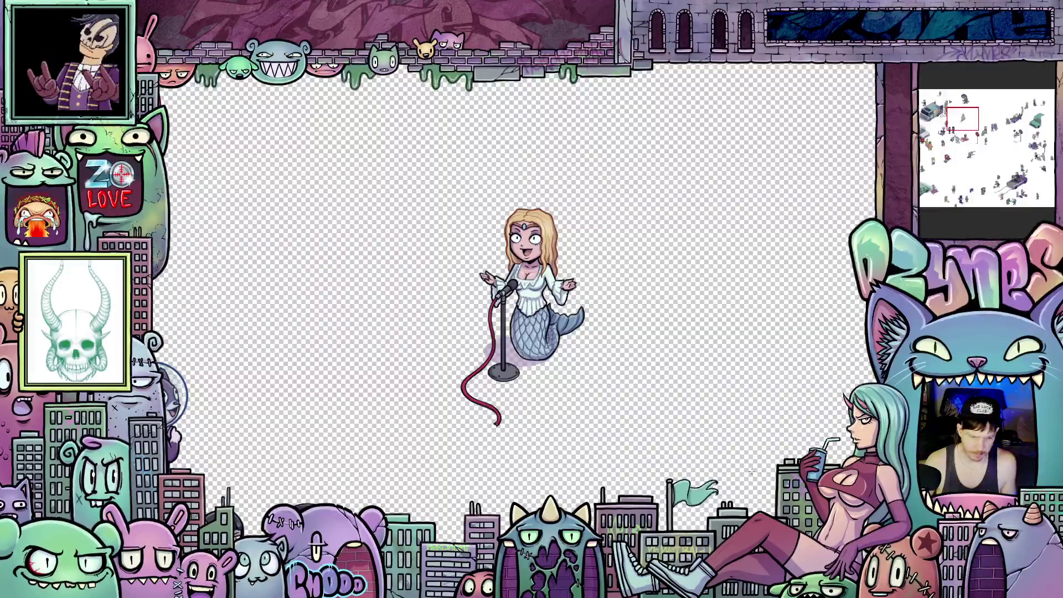
{"action": "scroll", "coordinate": [730, 465], "scroll_direction": "down", "scroll_amount": 1}
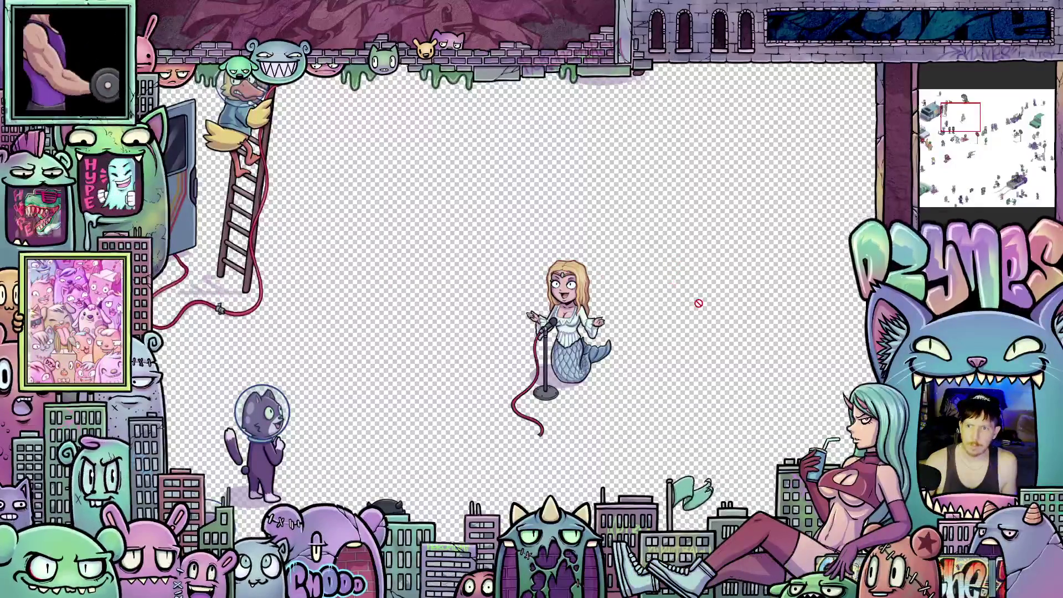
{"action": "scroll", "coordinate": [640, 309], "scroll_direction": "up", "scroll_amount": 1}
{"action": "scroll", "coordinate": [632, 307], "scroll_direction": "up", "scroll_amount": 1}
{"action": "scroll", "coordinate": [610, 301], "scroll_direction": "up", "scroll_amount": 1}
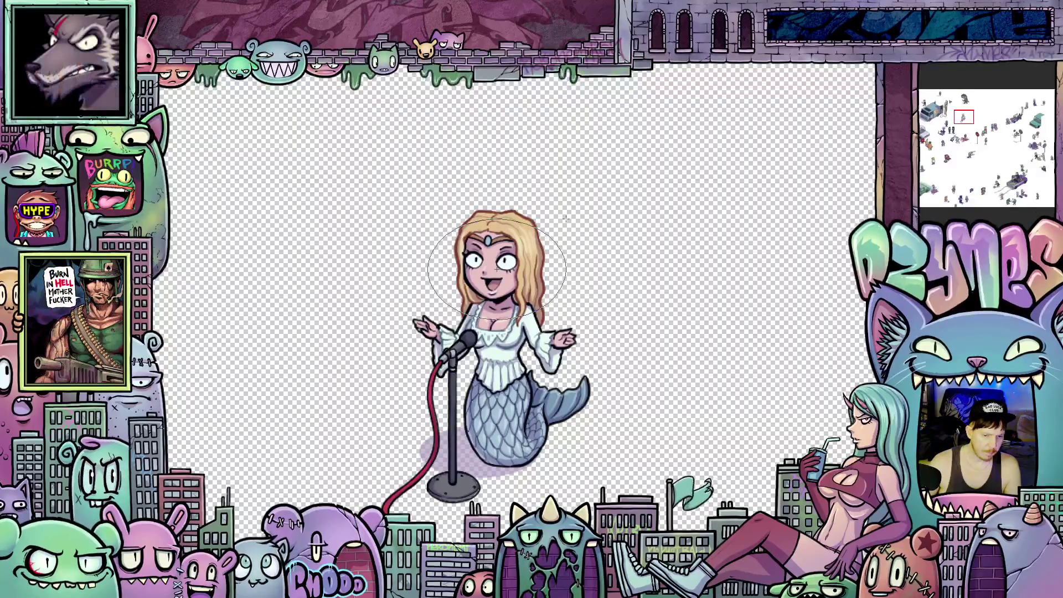
Select an oval around the mermaid's head, then switch to the city illustration canvas
{"action": "left_click_drag", "start_coordinate": [566, 218], "coordinate": [567, 215]}
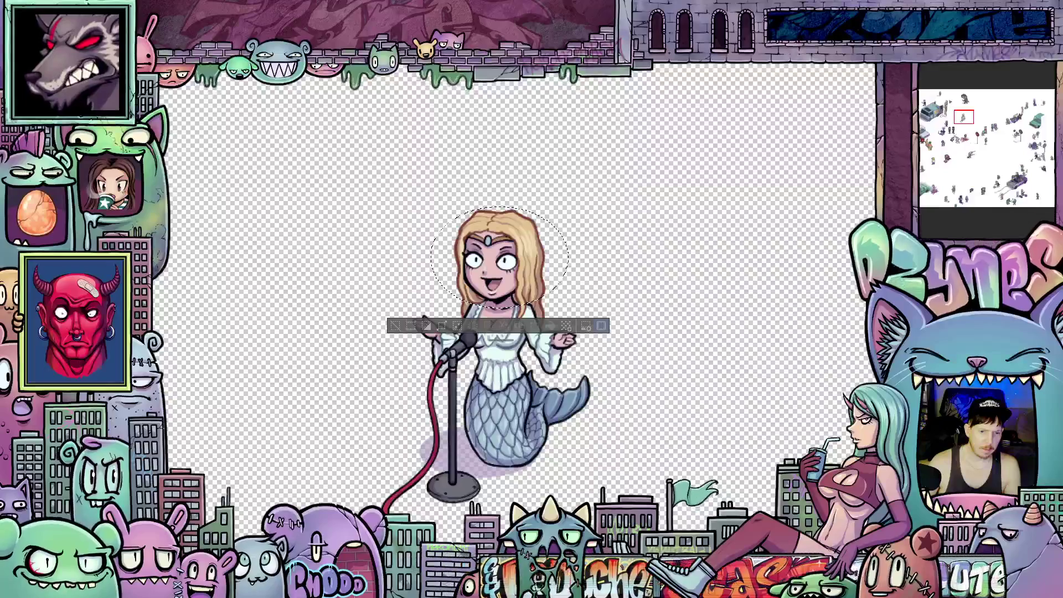
{"action": "key", "text": "ctrl+Tab"}
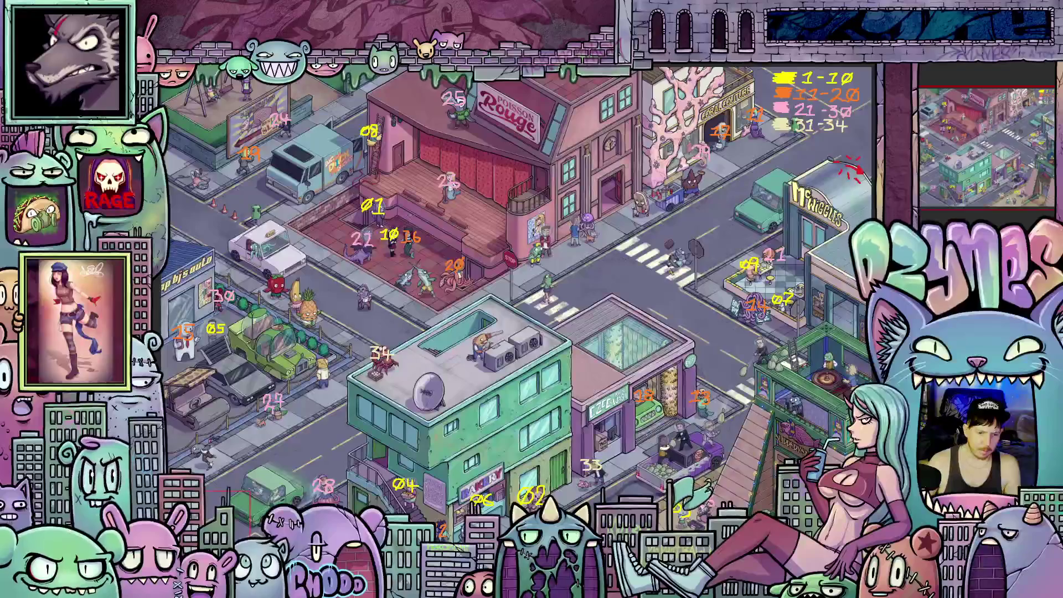
{"action": "scroll", "coordinate": [377, 200], "scroll_direction": "up", "scroll_amount": 2}
{"action": "scroll", "coordinate": [378, 199], "scroll_direction": "up", "scroll_amount": 1}
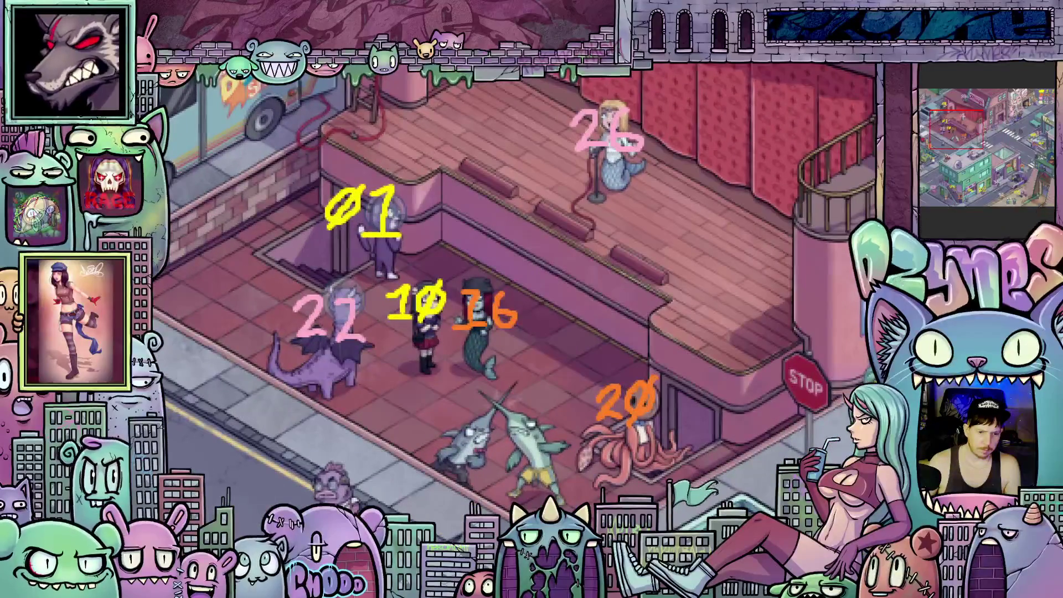
Cycle through the other open canvases back to the mermaid drawing and zoom in
{"action": "key", "text": "ctrl+Tab"}
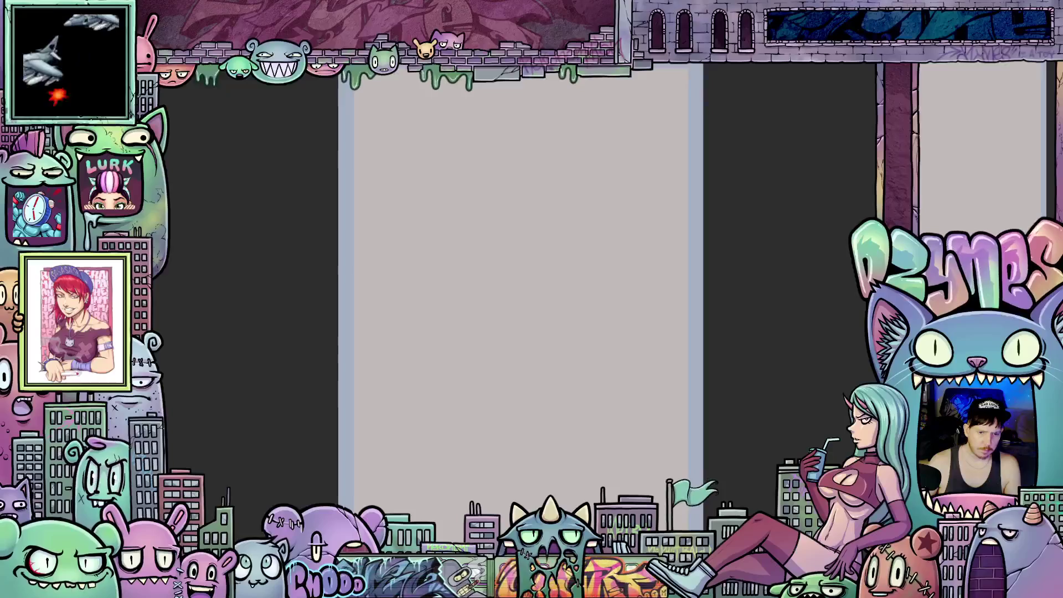
{"action": "key", "text": "ctrl+Tab"}
{"action": "key", "text": "ctrl+Tab"}
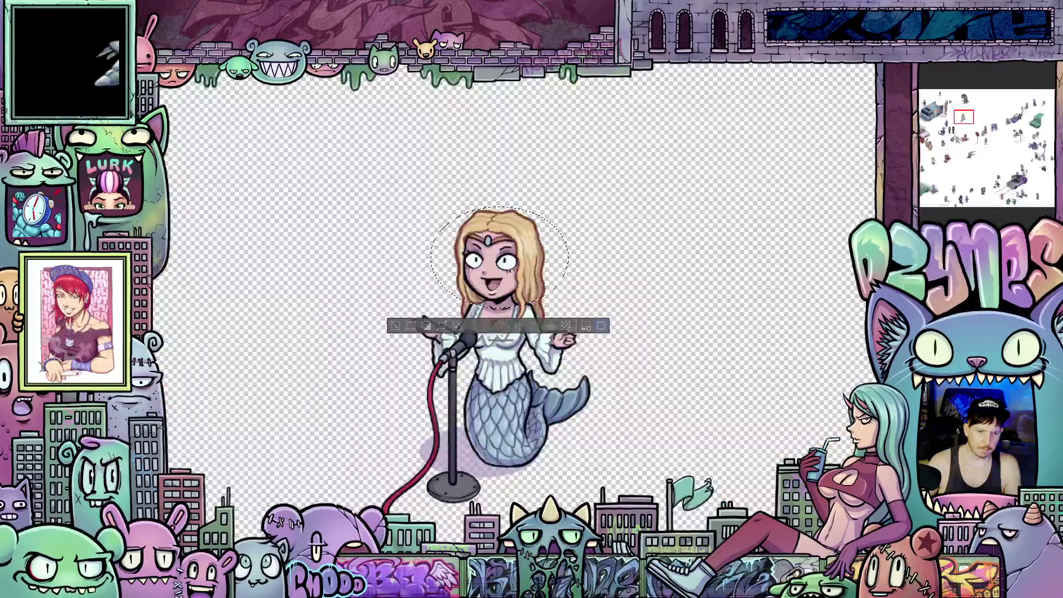
{"action": "key", "text": "ctrl+shift+Tab"}
{"action": "key", "text": "ctrl+Tab"}
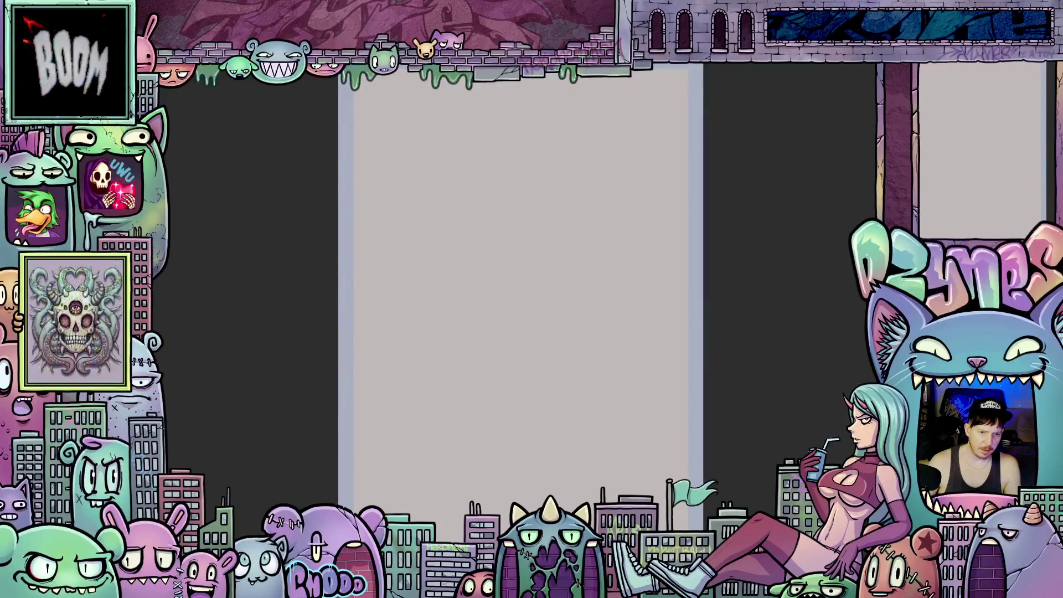
{"action": "key", "text": "ctrl+Tab"}
{"action": "key", "text": "ctrl+plus"}
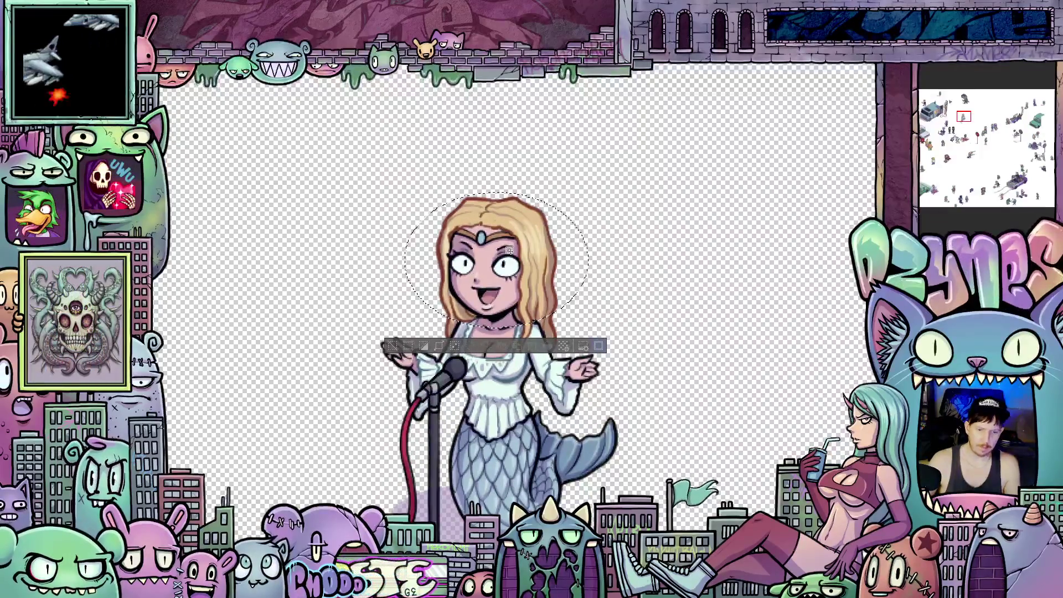
Loosely select around the mermaid's hair, then clear the selection with Ctrl+D
{"action": "key", "text": "ctrl+d"}
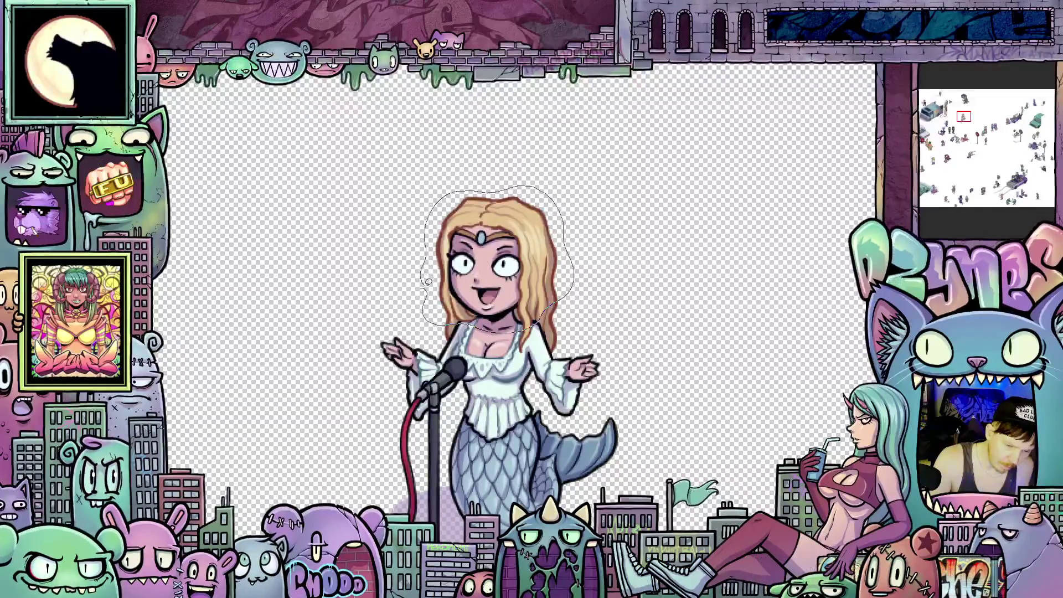
{"action": "left_click_drag", "start_coordinate": [425, 283], "coordinate": [428, 315]}
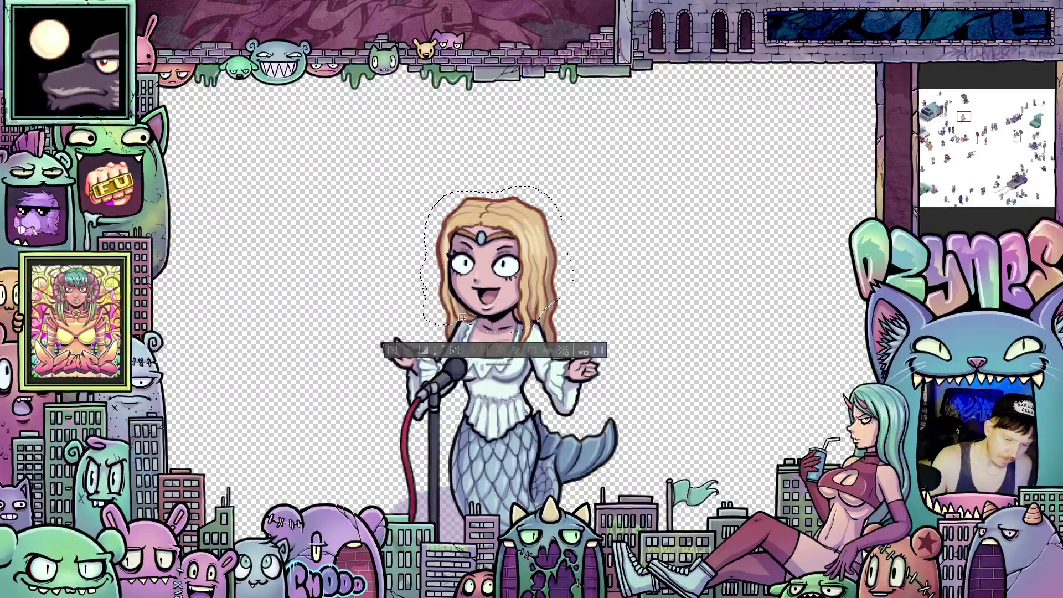
{"action": "scroll", "coordinate": [430, 304], "scroll_direction": "up", "scroll_amount": 2}
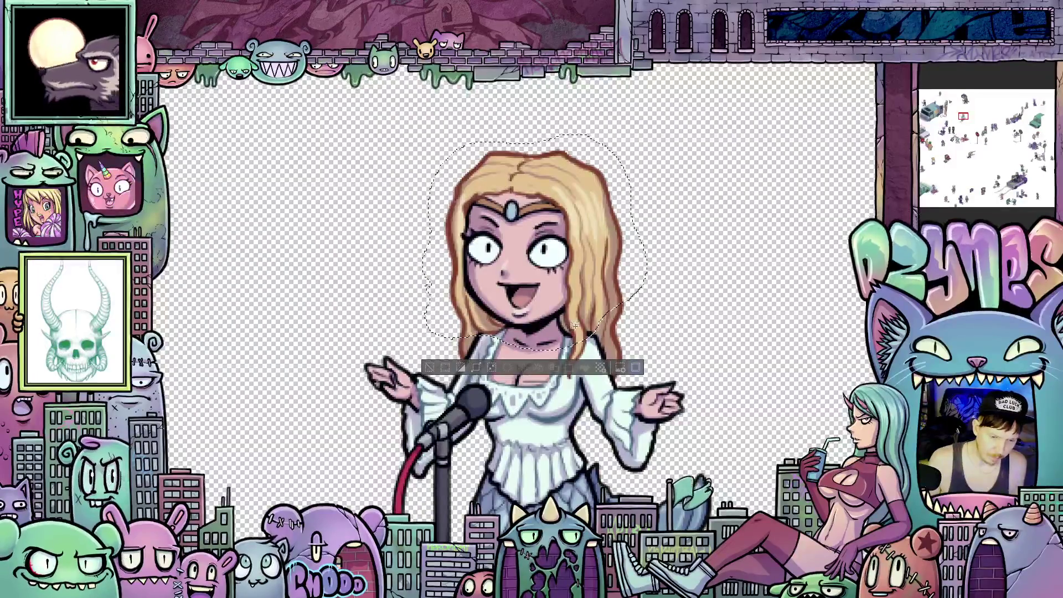
{"action": "scroll", "coordinate": [578, 315], "scroll_direction": "down", "scroll_amount": 1}
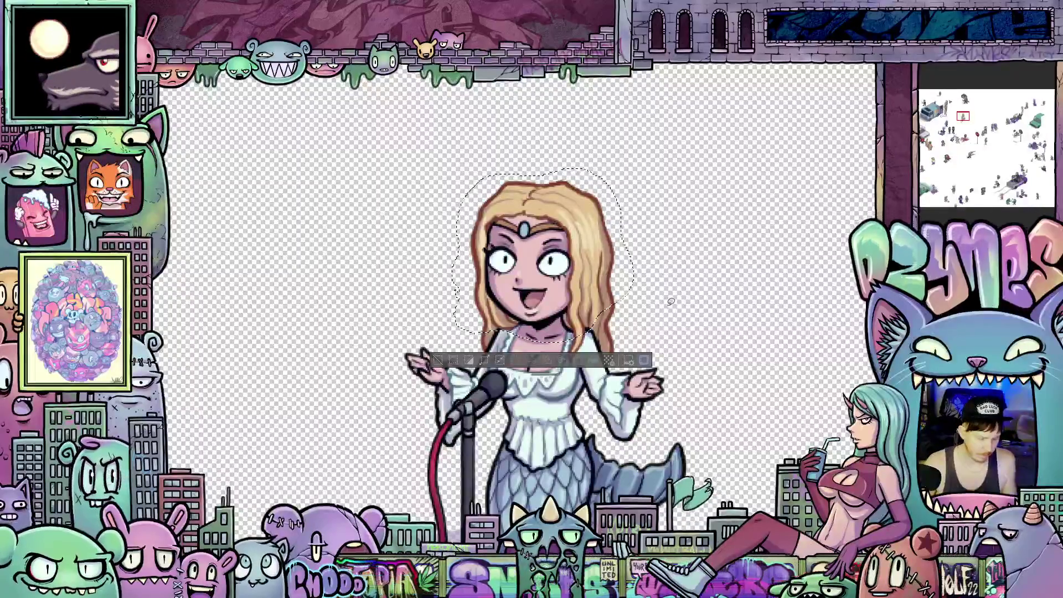
{"action": "key", "text": "ctrl+d"}
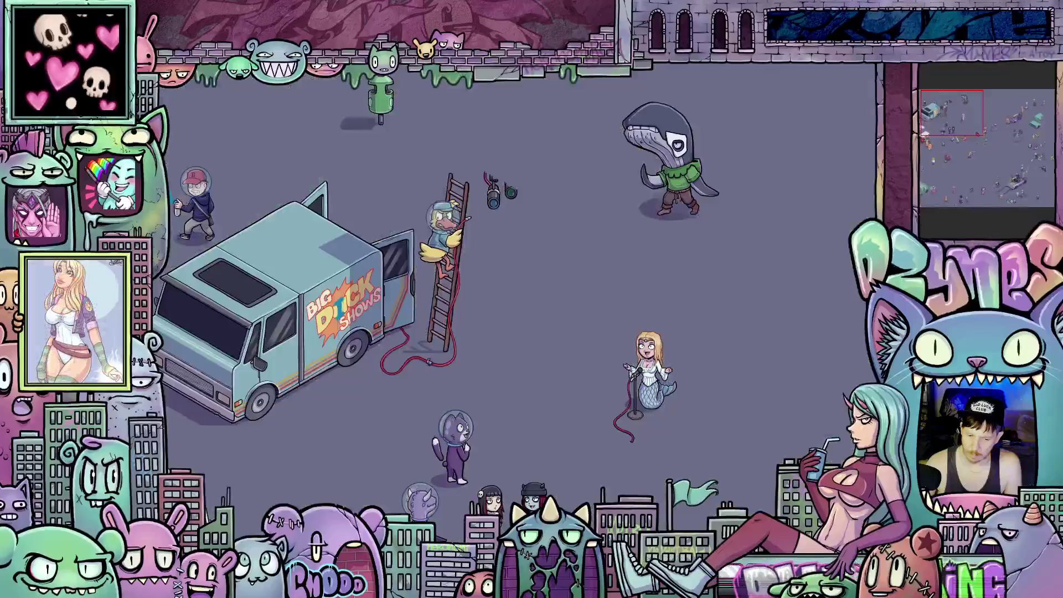
{"action": "scroll", "coordinate": [753, 408], "scroll_direction": "up", "scroll_amount": 1}
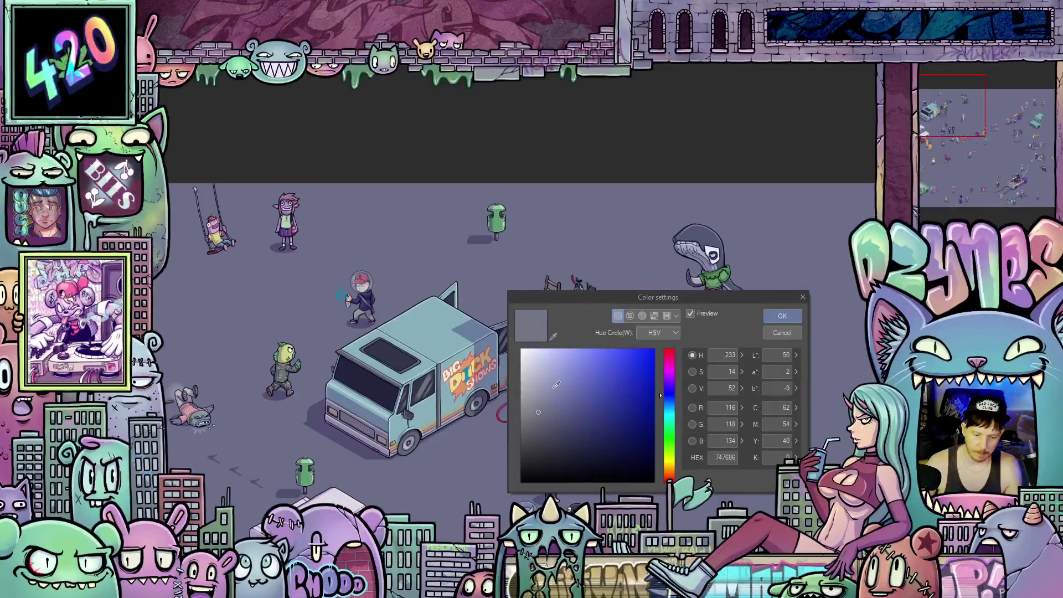
Brighten the street ground colour in the Color settings dialog
{"action": "left_click", "coordinate": [558, 387]}
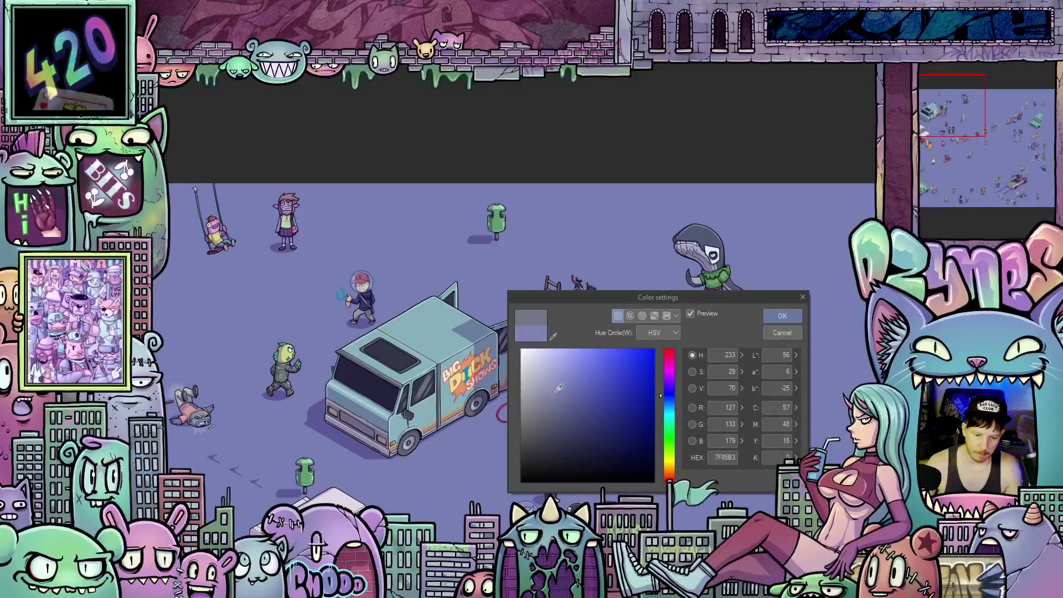
Set the ground to pale lavender HEX A7ACD2 and confirm, then view the mermaid close up
{"action": "left_click", "coordinate": [546, 374]}
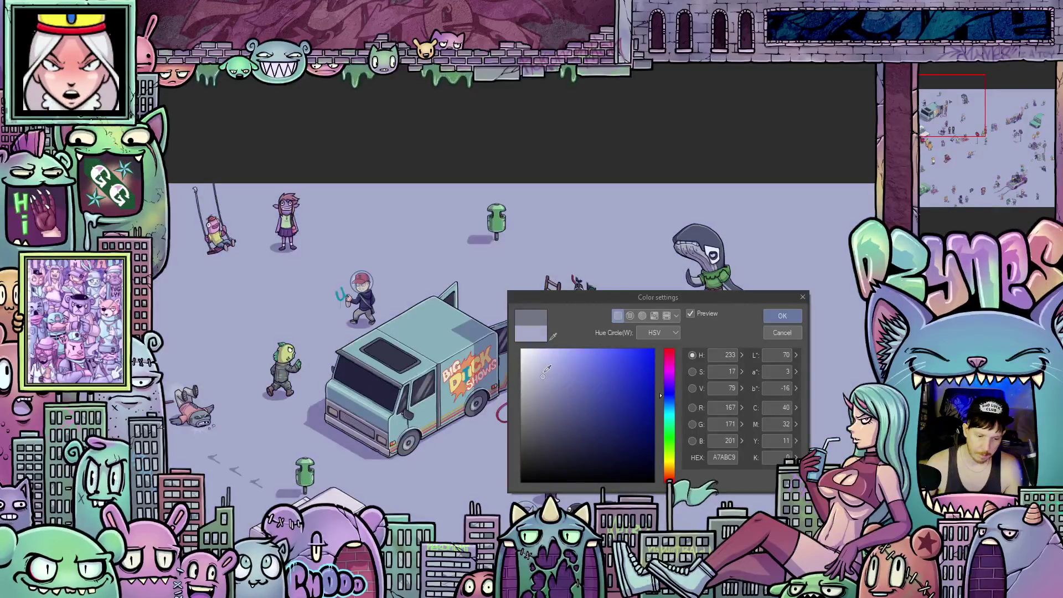
{"action": "left_click", "coordinate": [547, 368]}
{"action": "left_click", "coordinate": [549, 368]}
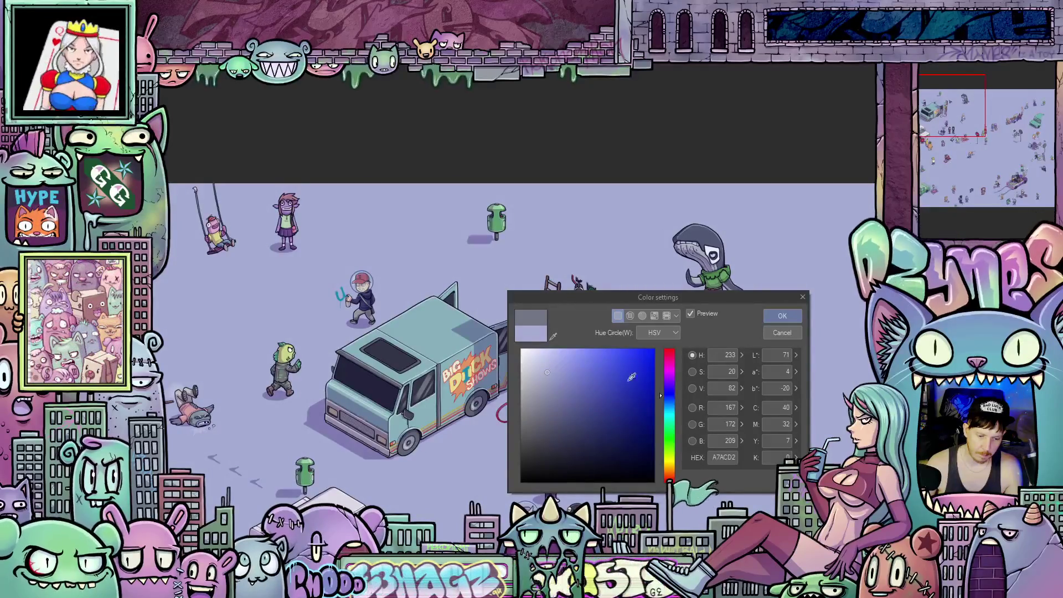
{"action": "left_click", "coordinate": [774, 315]}
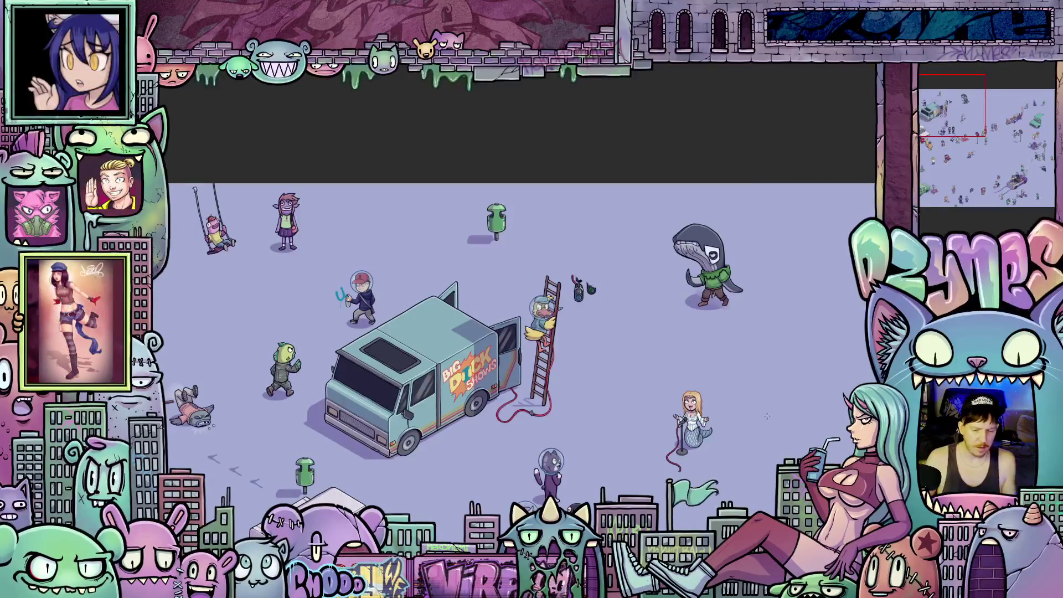
{"action": "left_click", "coordinate": [712, 406]}
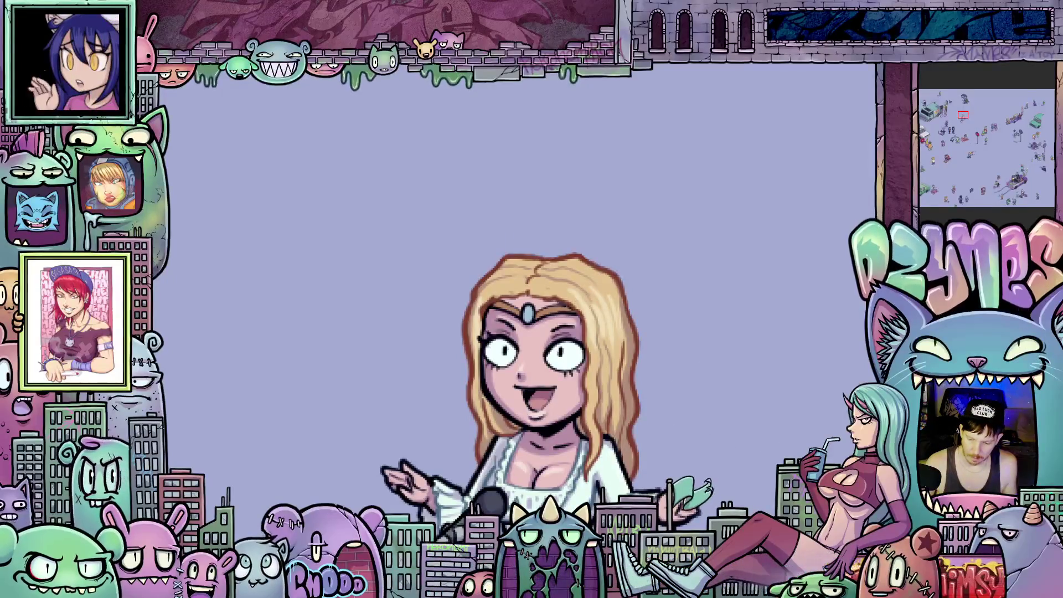
{"action": "left_click", "coordinate": [684, 382]}
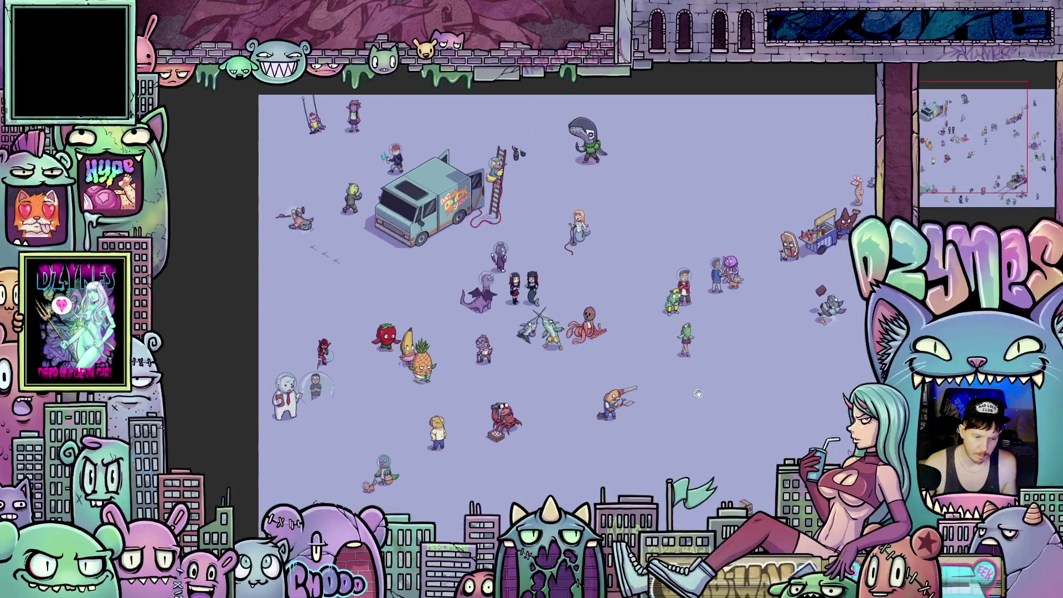
{"action": "left_click_drag", "start_coordinate": [697, 393], "coordinate": [678, 355]}
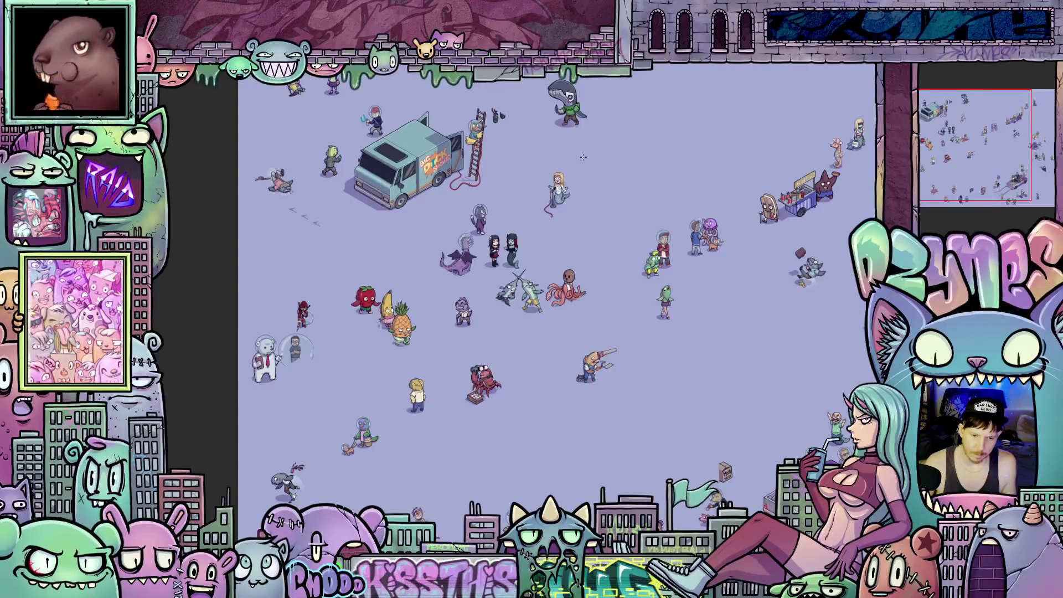
{"action": "scroll", "coordinate": [564, 176], "scroll_direction": "up", "scroll_amount": 3}
{"action": "scroll", "coordinate": [564, 175], "scroll_direction": "up", "scroll_amount": 2}
{"action": "scroll", "coordinate": [564, 175], "scroll_direction": "up", "scroll_amount": 1}
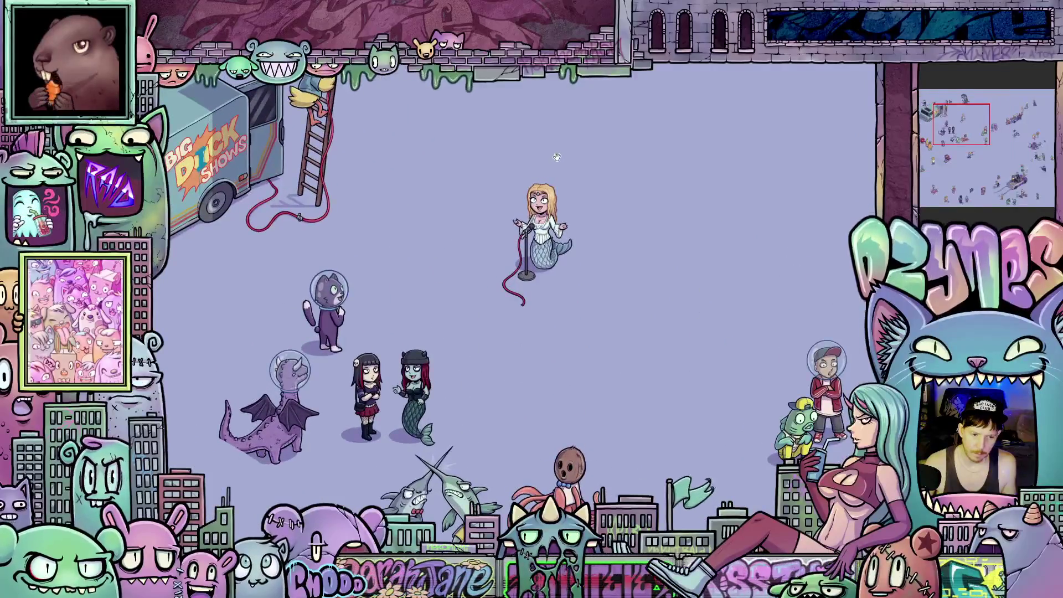
{"action": "scroll", "coordinate": [626, 309], "scroll_direction": "up", "scroll_amount": 1}
{"action": "scroll", "coordinate": [626, 309], "scroll_direction": "up", "scroll_amount": 1}
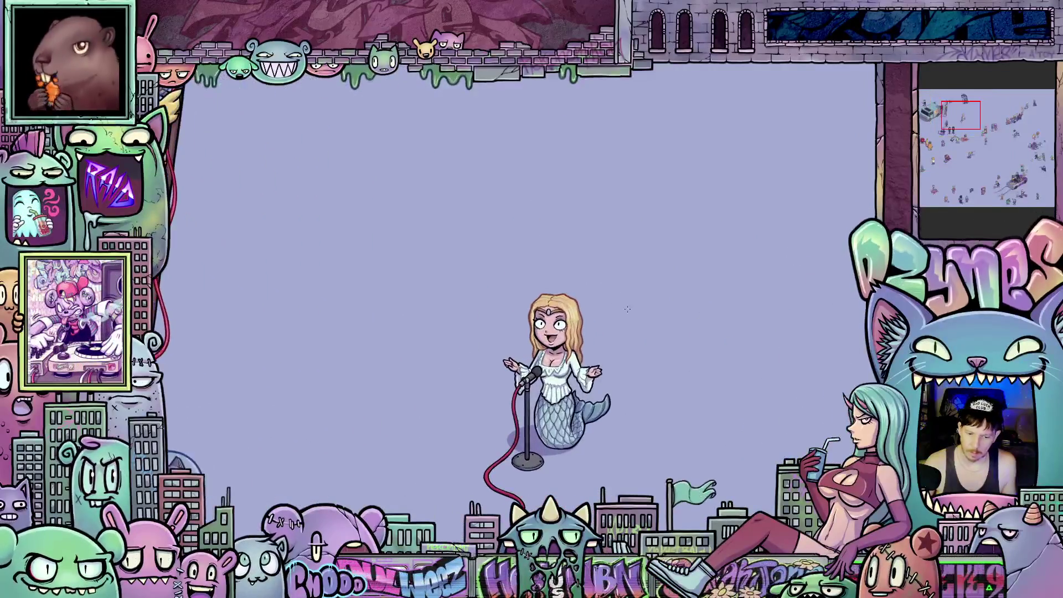
{"action": "scroll", "coordinate": [627, 309], "scroll_direction": "up", "scroll_amount": 1}
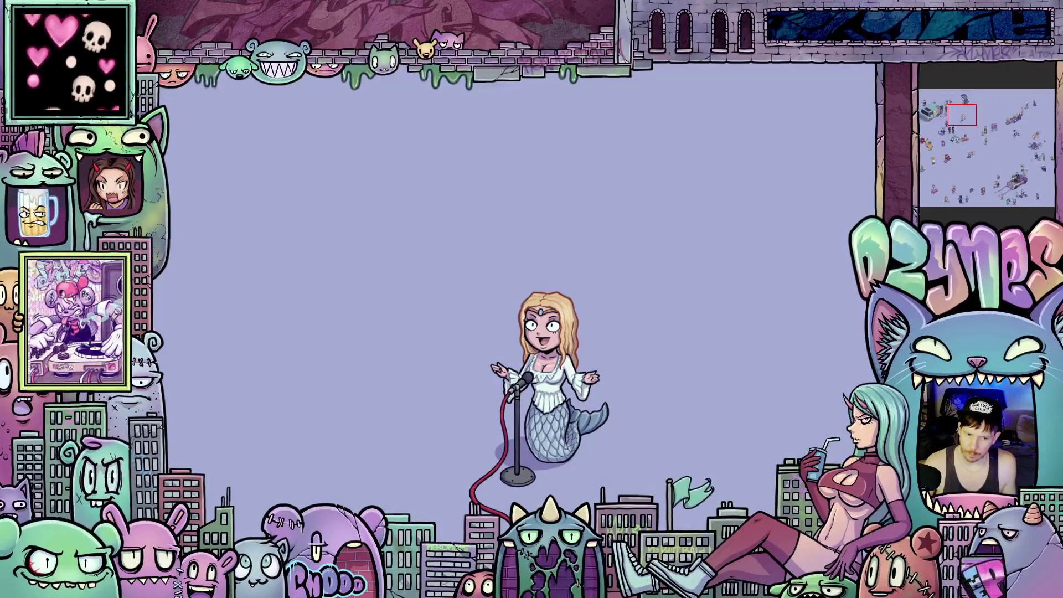
{"action": "scroll", "coordinate": [621, 351], "scroll_direction": "up", "scroll_amount": 1}
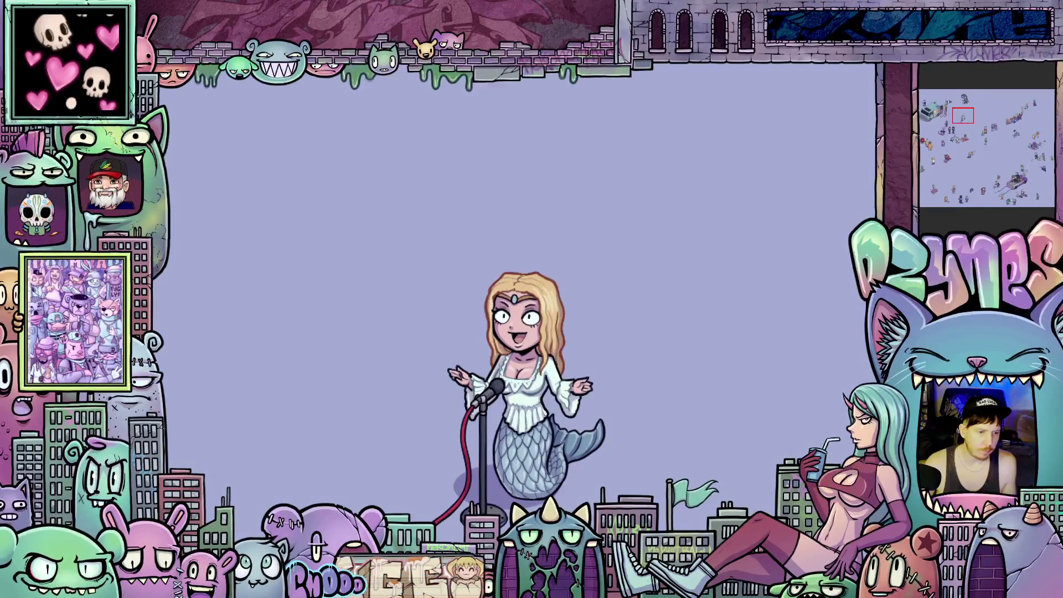
{"action": "left_click", "coordinate": [207, 67]}
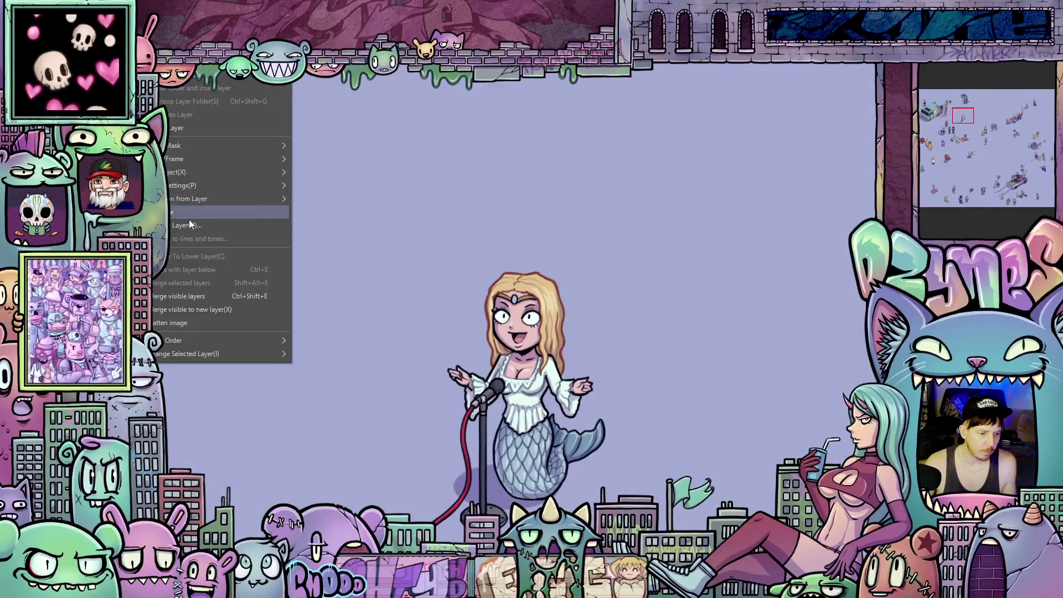
Flatten all the street scene's layers into one image via Layer > Flatten image
{"action": "left_click", "coordinate": [185, 322]}
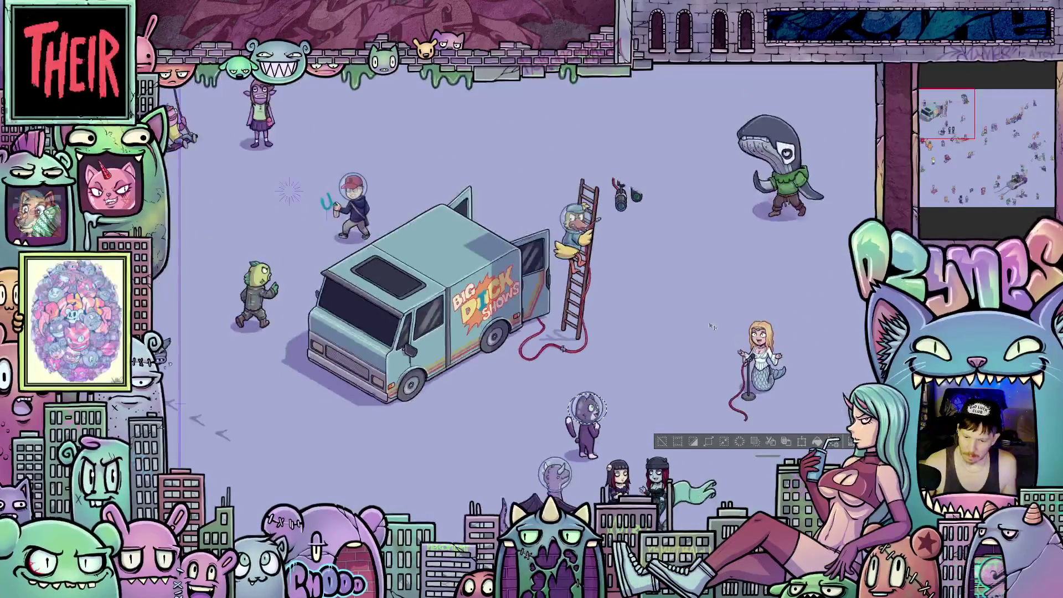
{"action": "scroll", "coordinate": [716, 330], "scroll_direction": "down", "scroll_amount": 5}
{"action": "scroll", "coordinate": [691, 354], "scroll_direction": "up", "scroll_amount": 2}
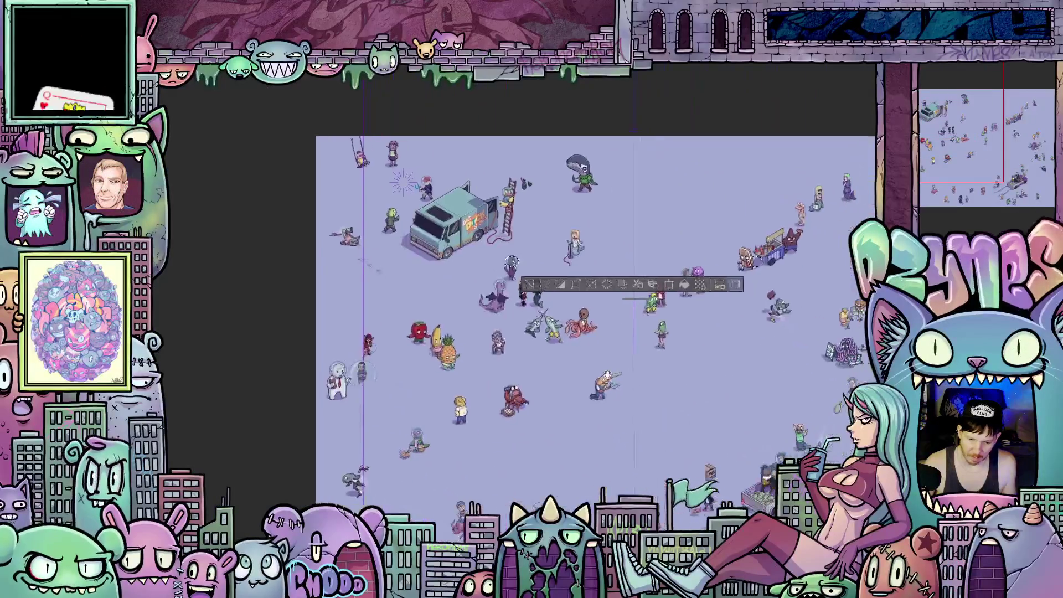
{"action": "scroll", "coordinate": [691, 355], "scroll_direction": "up", "scroll_amount": 2}
{"action": "scroll", "coordinate": [690, 354], "scroll_direction": "up", "scroll_amount": 1}
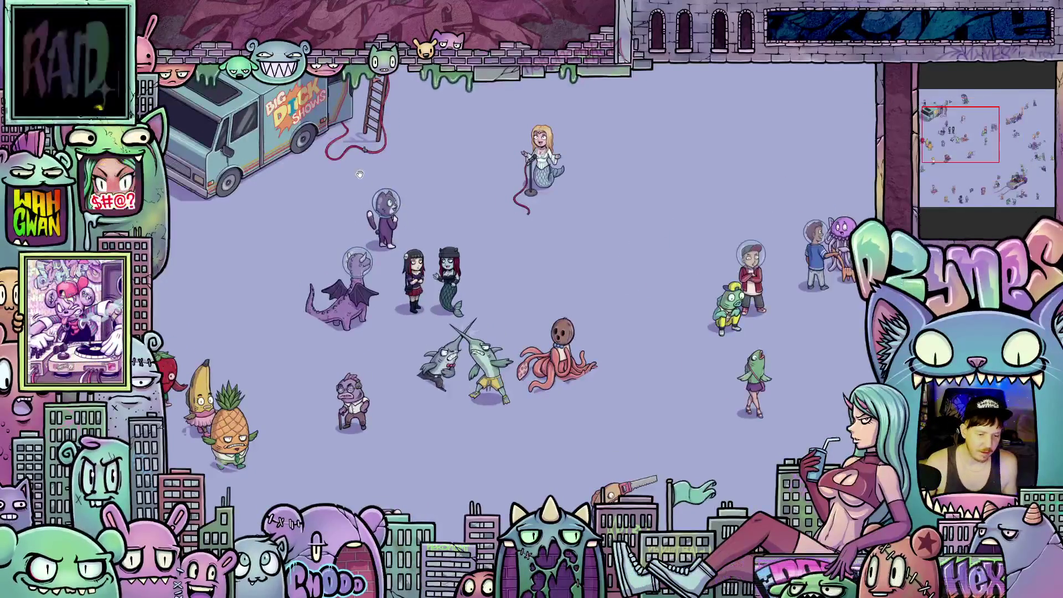
{"action": "scroll", "coordinate": [401, 204], "scroll_direction": "up", "scroll_amount": 3}
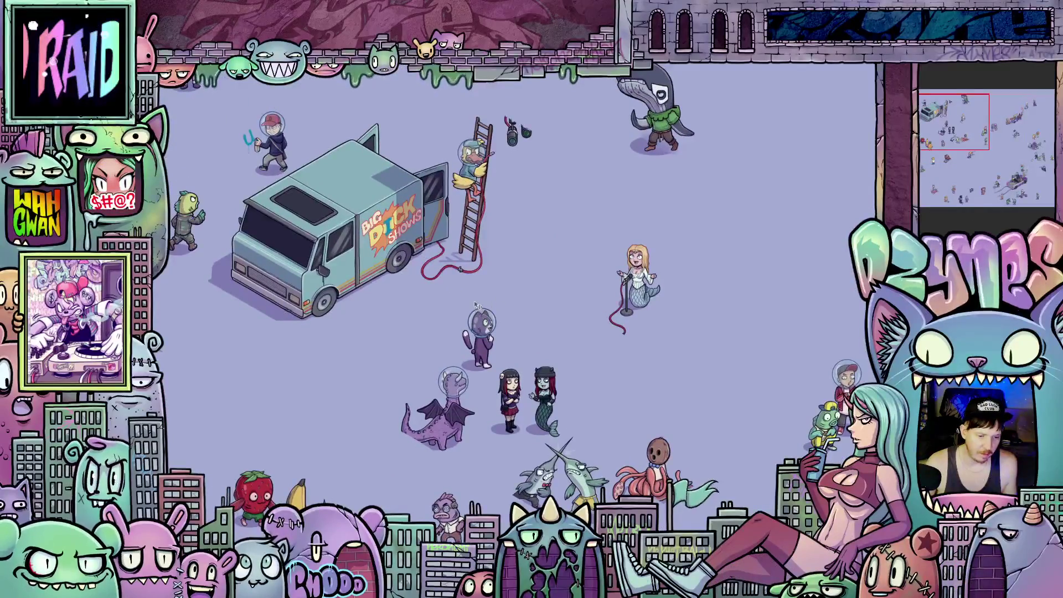
{"action": "scroll", "coordinate": [513, 305], "scroll_direction": "up", "scroll_amount": 3}
{"action": "scroll", "coordinate": [499, 327], "scroll_direction": "up", "scroll_amount": 1}
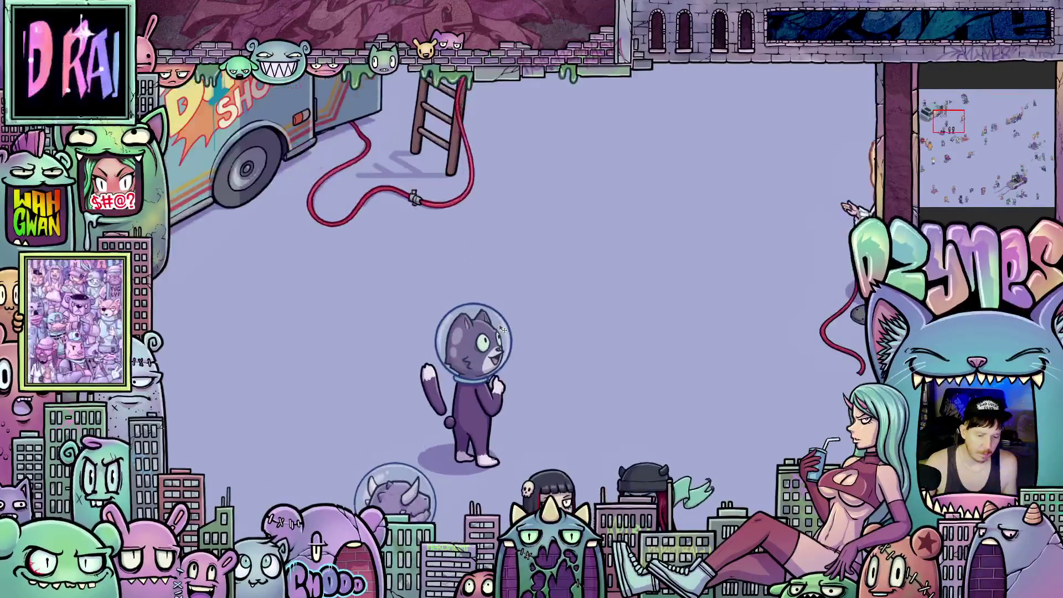
{"action": "scroll", "coordinate": [500, 327], "scroll_direction": "up", "scroll_amount": 1}
{"action": "scroll", "coordinate": [500, 327], "scroll_direction": "up", "scroll_amount": 1}
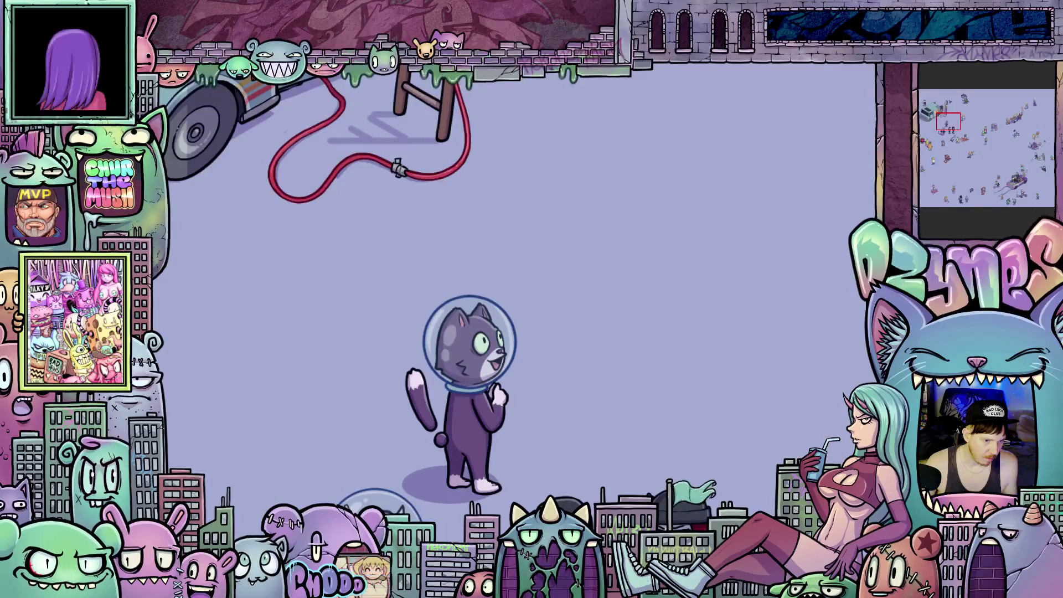
Enclose the astronaut cat in a rounded selection and briefly bring up the Edit menu
{"action": "left_click_drag", "start_coordinate": [596, 212], "coordinate": [665, 285]}
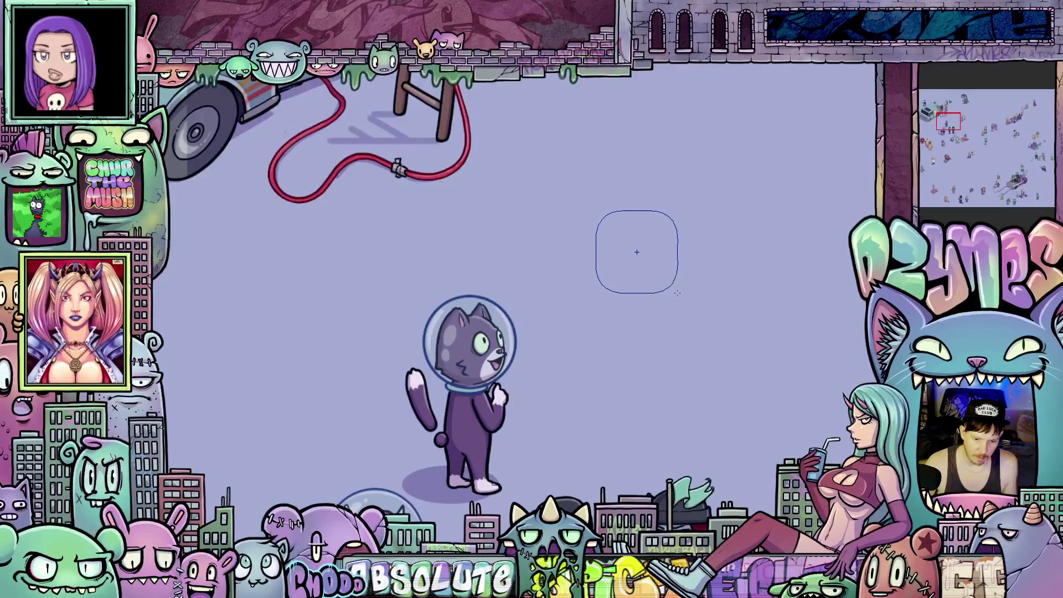
{"action": "left_click_drag", "start_coordinate": [669, 280], "coordinate": [680, 295]}
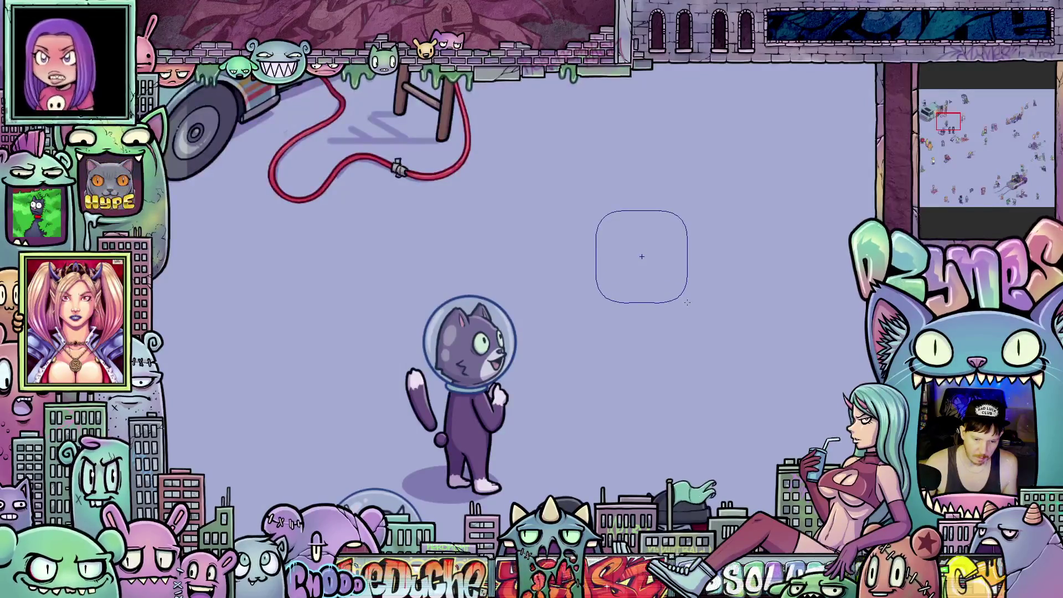
{"action": "mouse_move", "coordinate": [686, 302]}
{"action": "left_mouse_down"}
{"action": "mouse_move", "coordinate": [482, 365]}
{"action": "mouse_move", "coordinate": [497, 360]}
{"action": "left_mouse_up"}
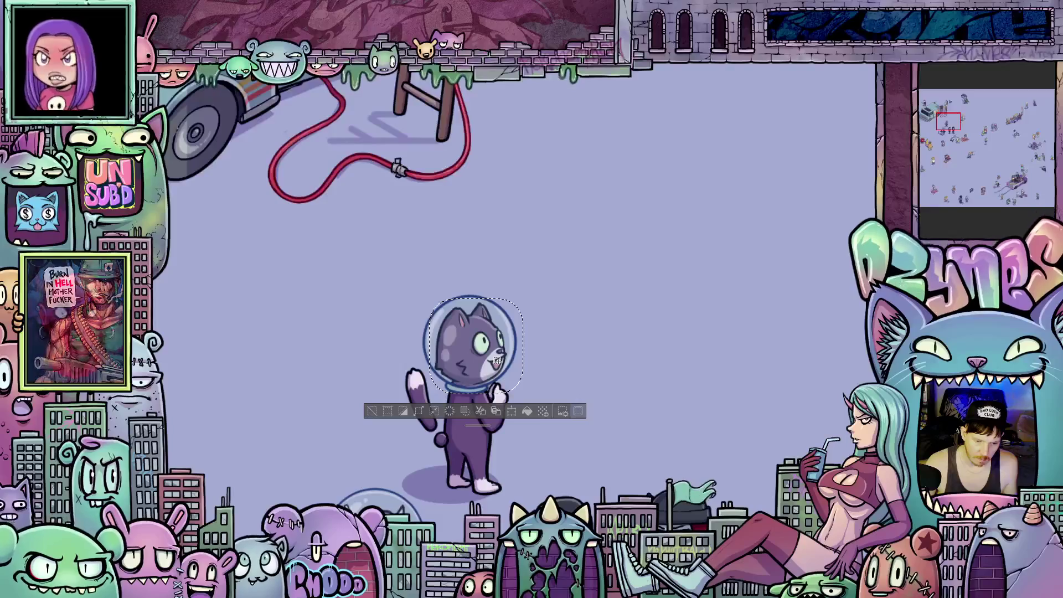
{"action": "left_click_drag", "start_coordinate": [497, 360], "coordinate": [495, 359]}
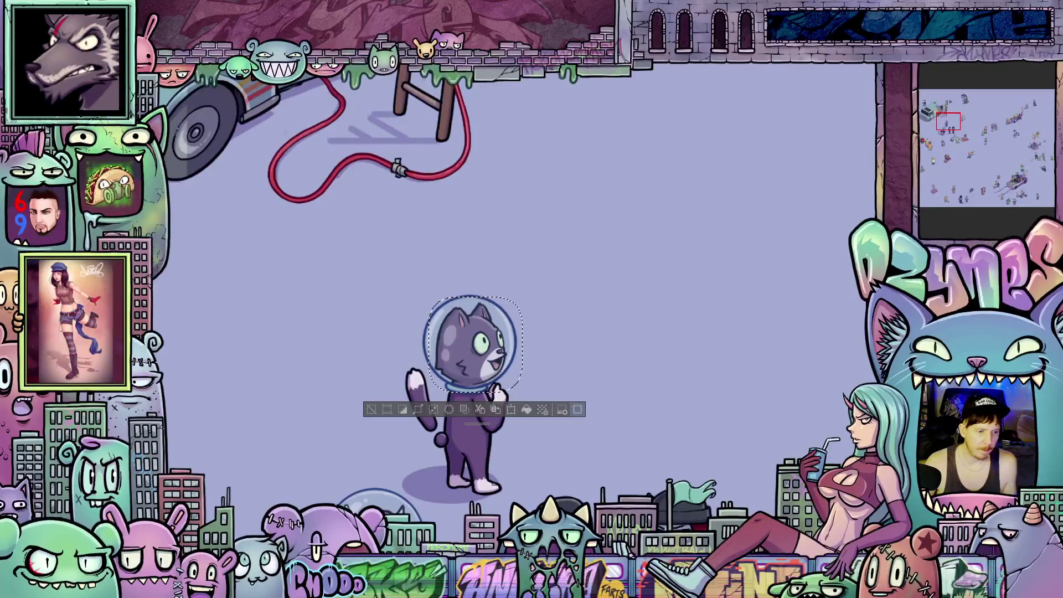
{"action": "key", "text": "alt+e"}
{"action": "key", "text": "Escape"}
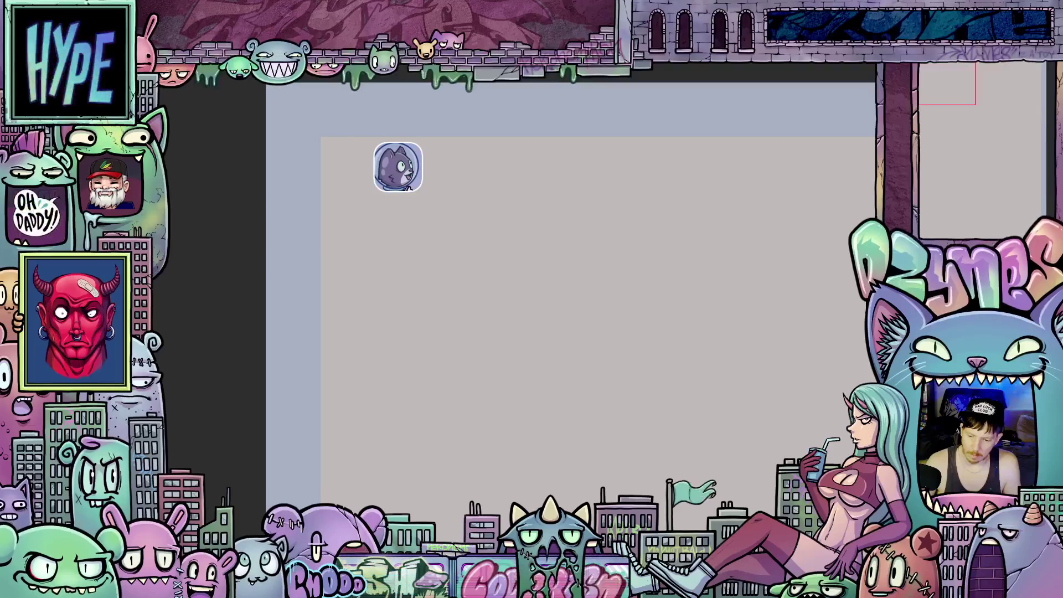
Choose hue 233 with a very dark value in Color settings for a dark navy drawing colour
{"action": "left_click", "coordinate": [485, 357]}
{"action": "left_click_drag", "start_coordinate": [635, 454], "coordinate": [655, 482]}
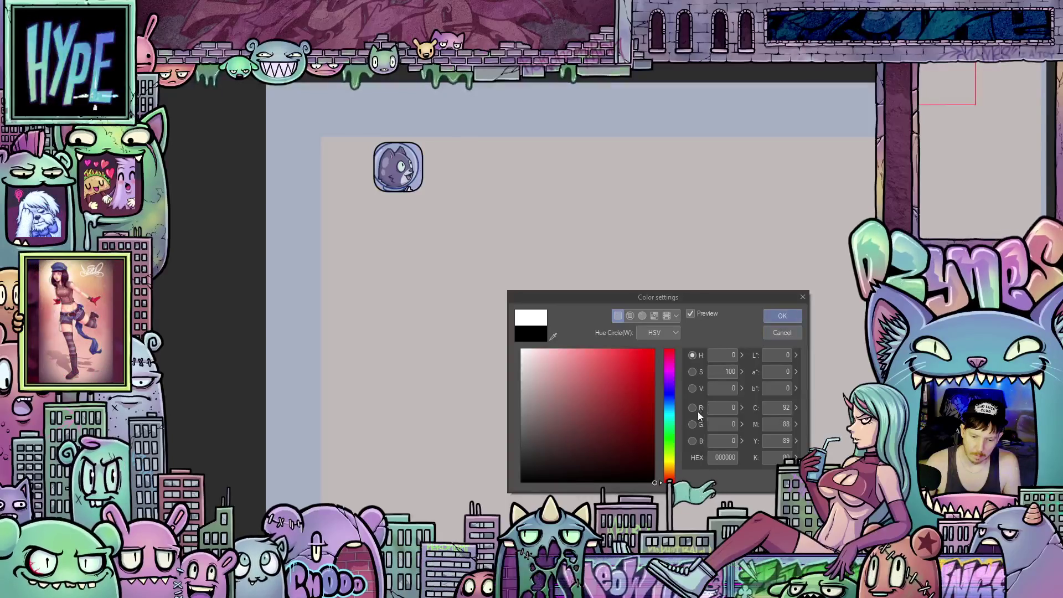
{"action": "left_click", "coordinate": [669, 396]}
{"action": "left_click", "coordinate": [644, 462]}
{"action": "left_click_drag", "start_coordinate": [646, 462], "coordinate": [633, 444]}
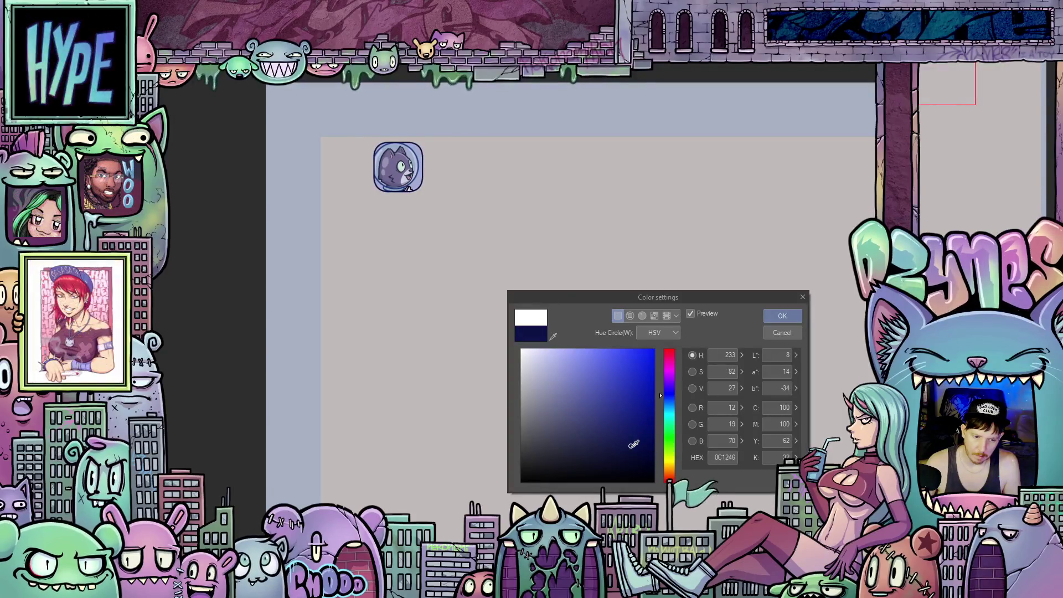
{"action": "left_click", "coordinate": [787, 317]}
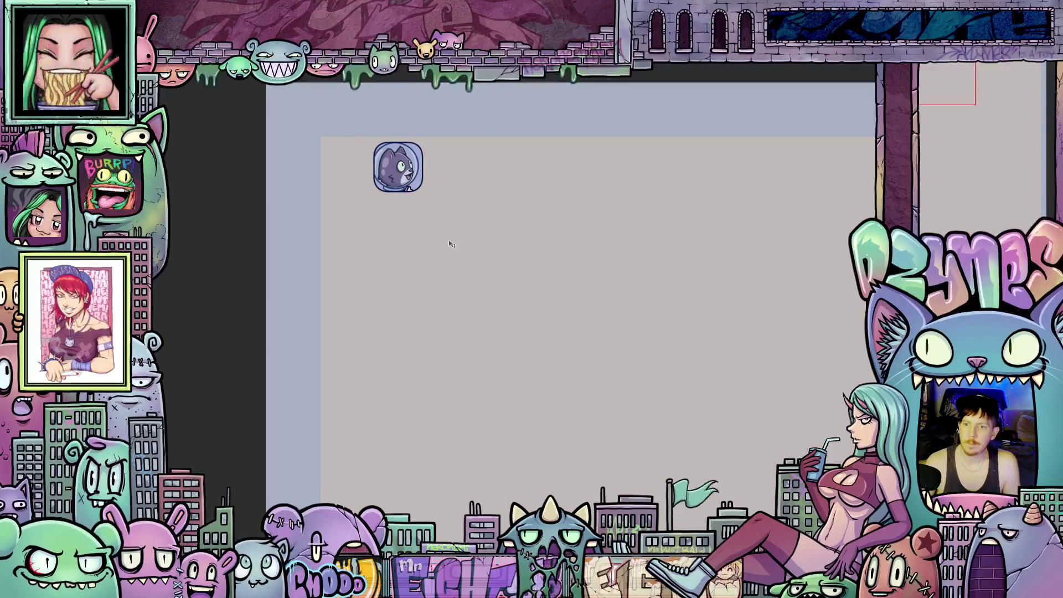
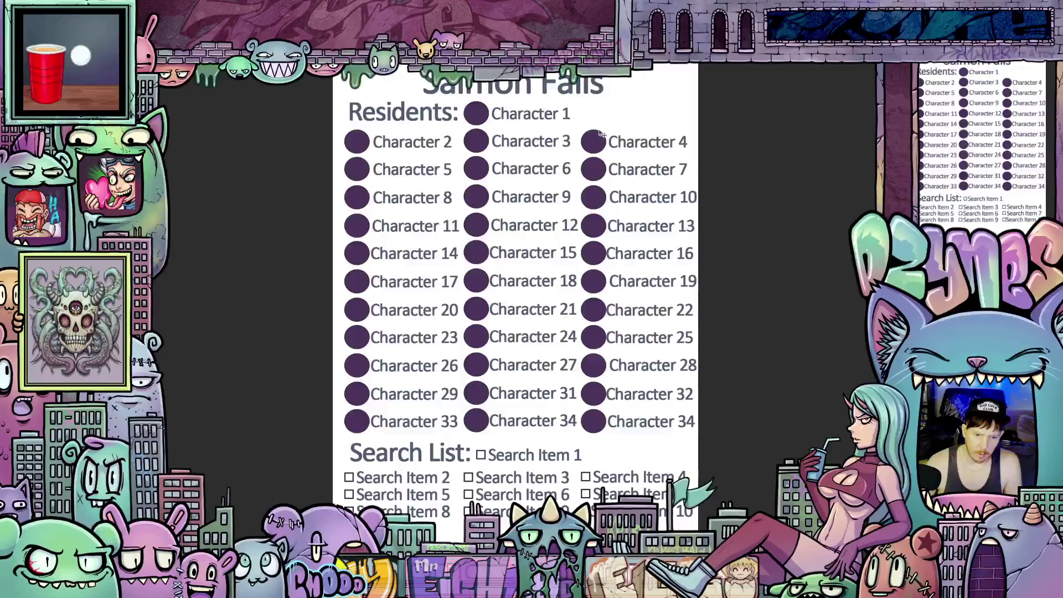
{"action": "scroll", "coordinate": [514, 100], "scroll_direction": "up", "scroll_amount": 2}
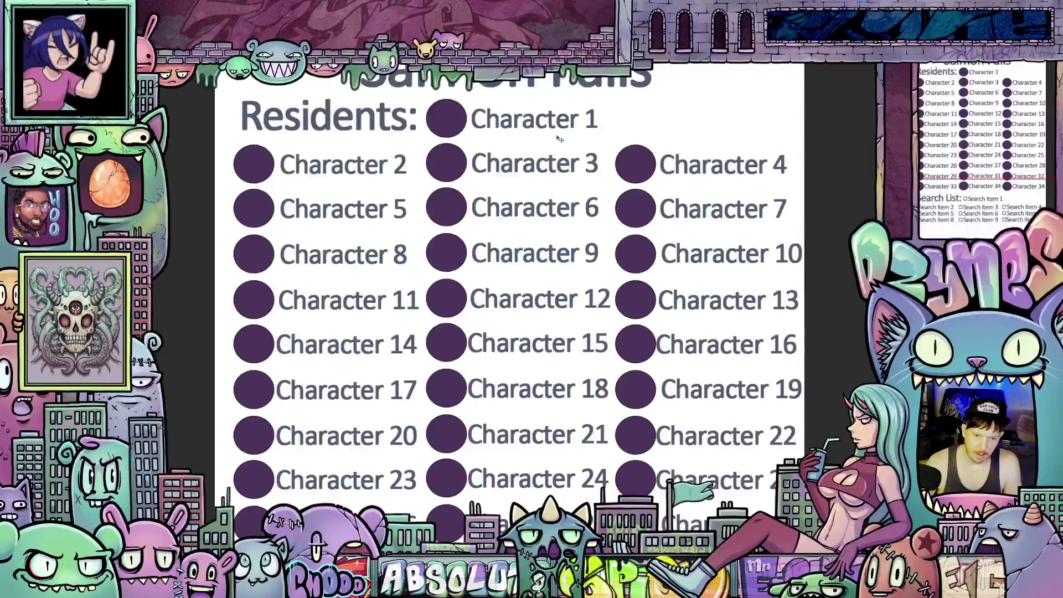
{"action": "scroll", "coordinate": [606, 138], "scroll_direction": "down", "scroll_amount": 2}
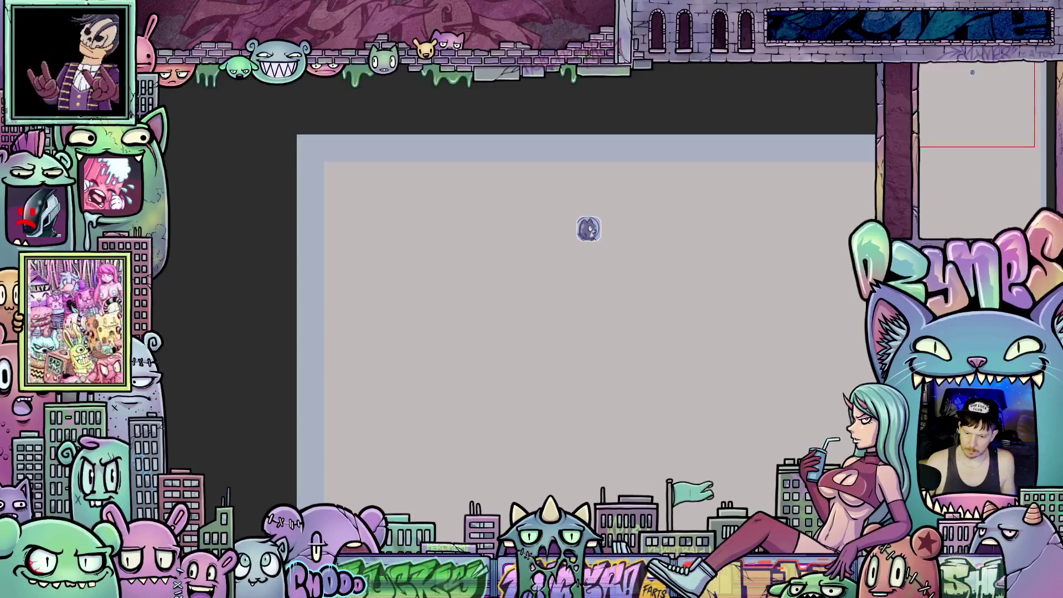
Choose a dark indigo drawing colour (H 242, S 89, V 25, #09073F)
{"action": "left_click", "coordinate": [669, 393]}
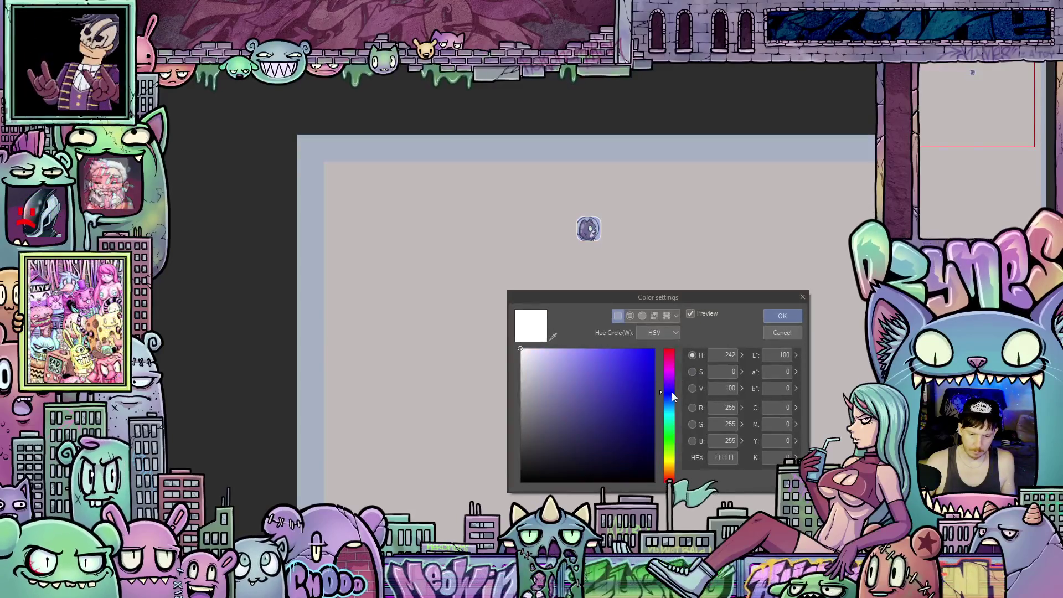
{"action": "left_click", "coordinate": [638, 449]}
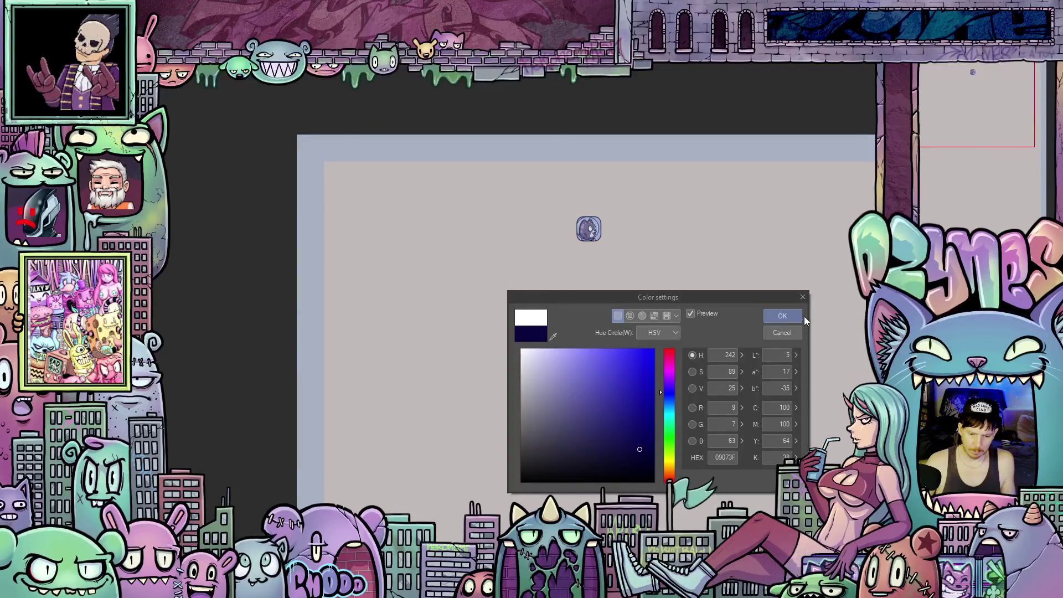
{"action": "left_click", "coordinate": [785, 315]}
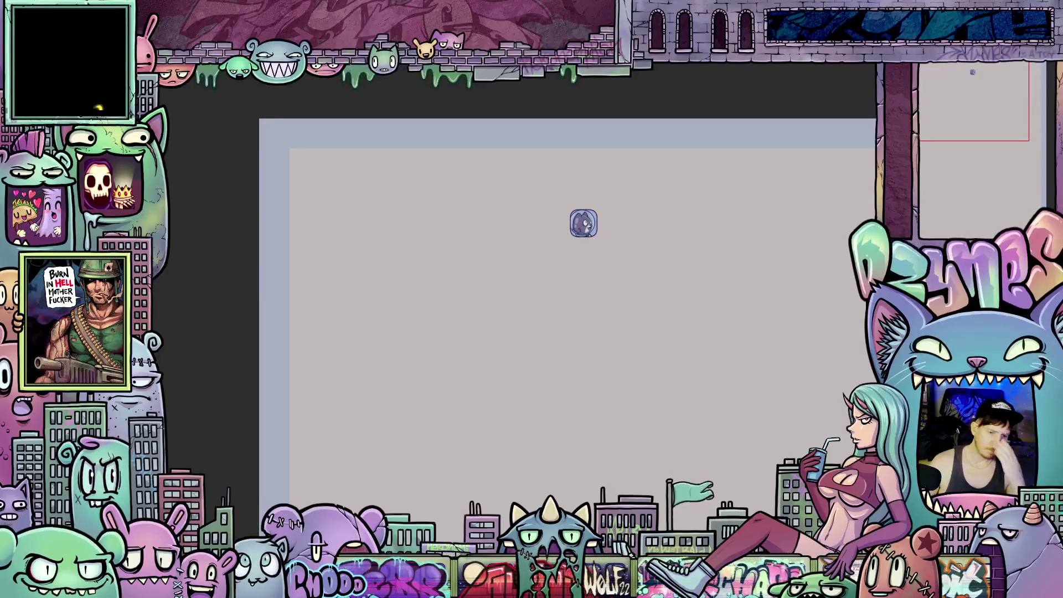
{"action": "scroll", "coordinate": [646, 237], "scroll_direction": "down", "scroll_amount": 3}
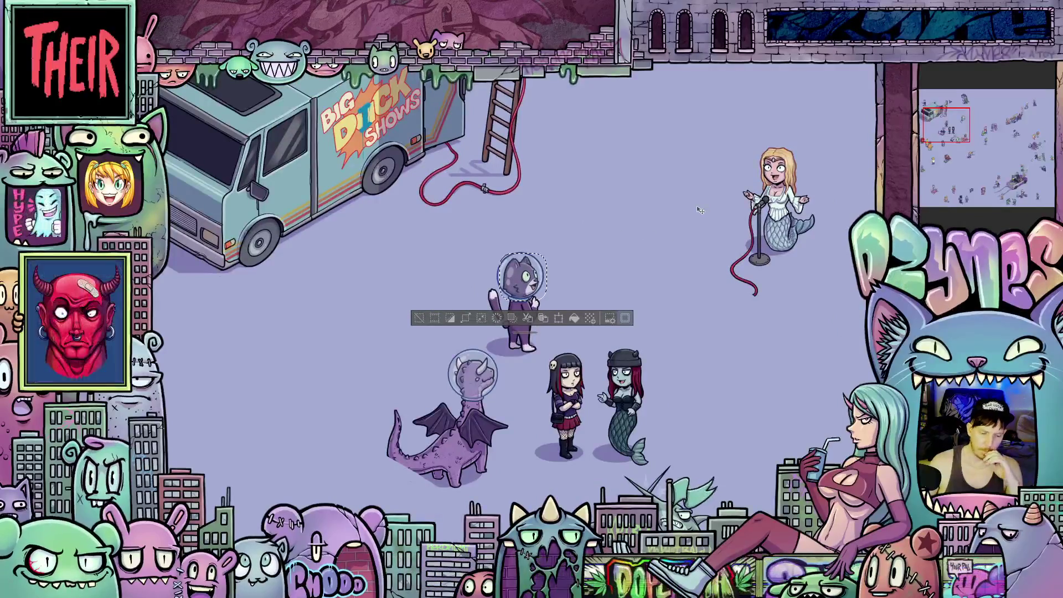
{"action": "scroll", "coordinate": [713, 202], "scroll_direction": "up", "scroll_amount": 2}
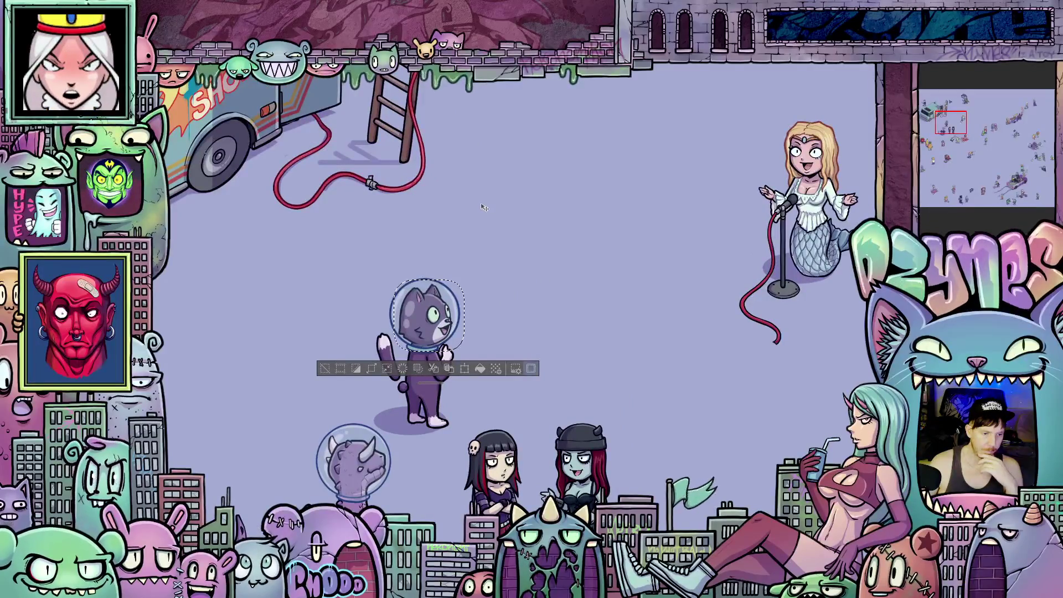
{"action": "scroll", "coordinate": [526, 223], "scroll_direction": "down", "scroll_amount": 1}
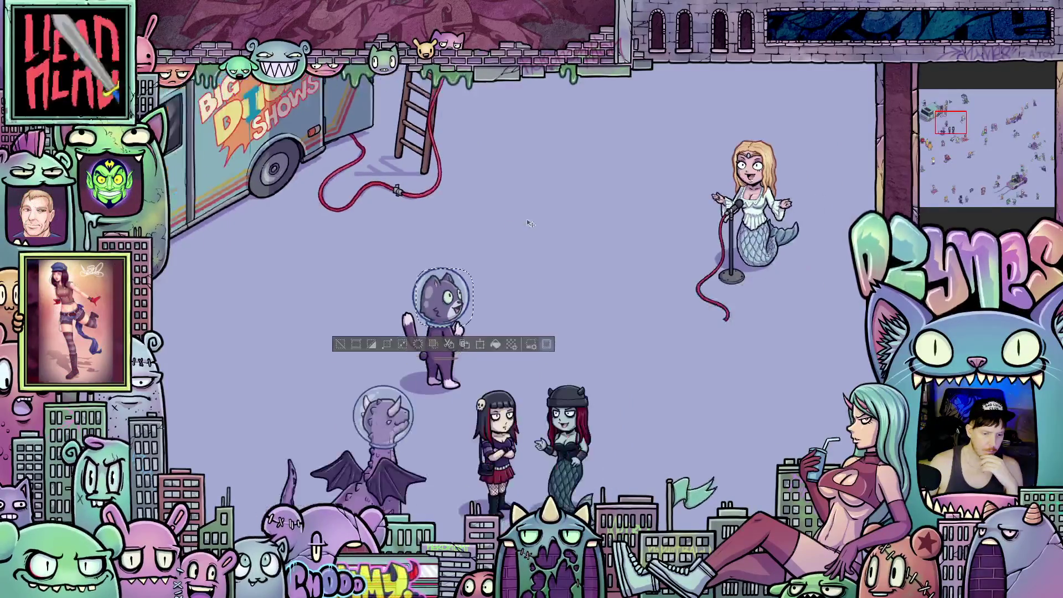
{"action": "scroll", "coordinate": [527, 223], "scroll_direction": "down", "scroll_amount": 1}
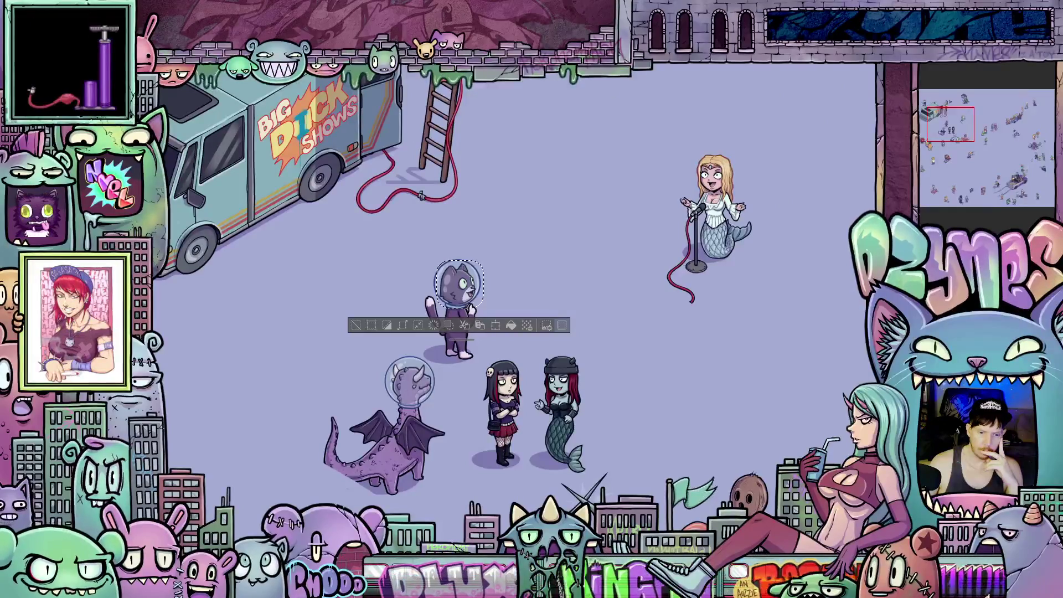
Close the Salmon Falls residents file without saving, leaving the map beside the blank canvas
{"action": "key", "text": "ctrl+Tab"}
{"action": "key", "text": "ctrl+Tab"}
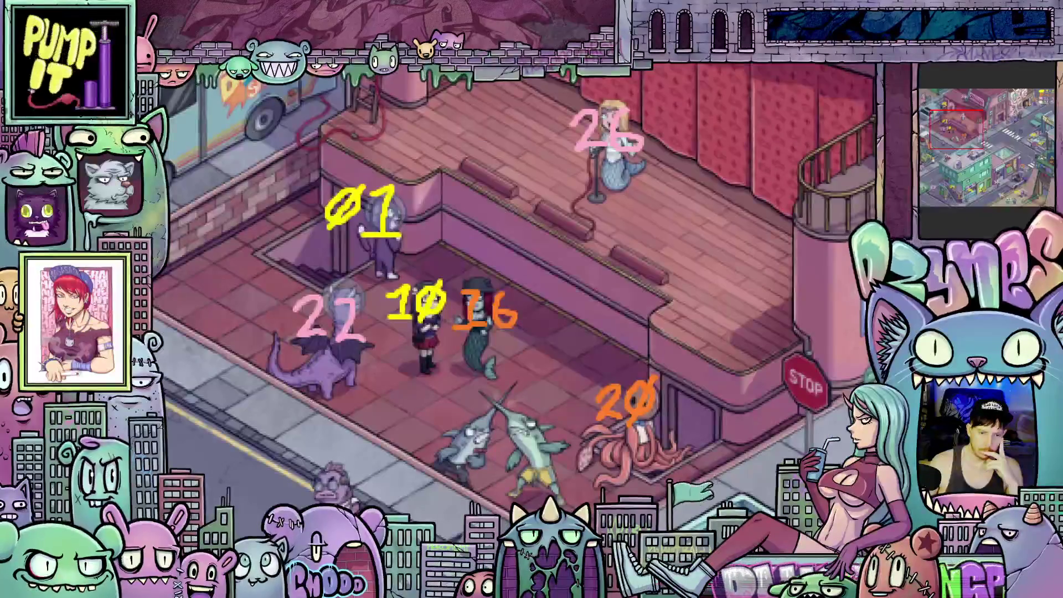
{"action": "key", "text": "ctrl+Tab"}
{"action": "key", "text": "ctrl+w"}
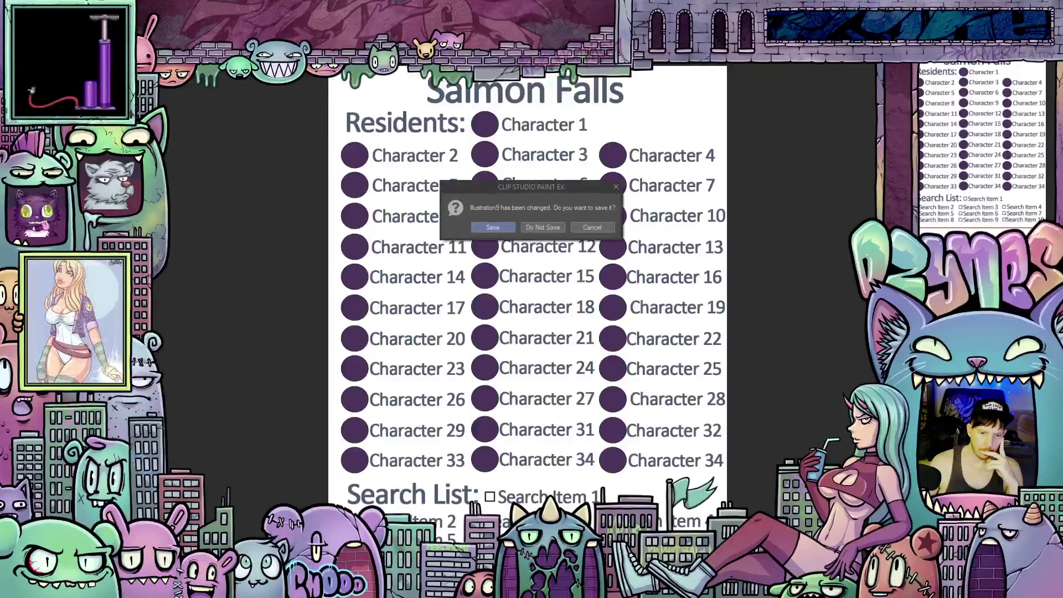
{"action": "left_click", "coordinate": [554, 226]}
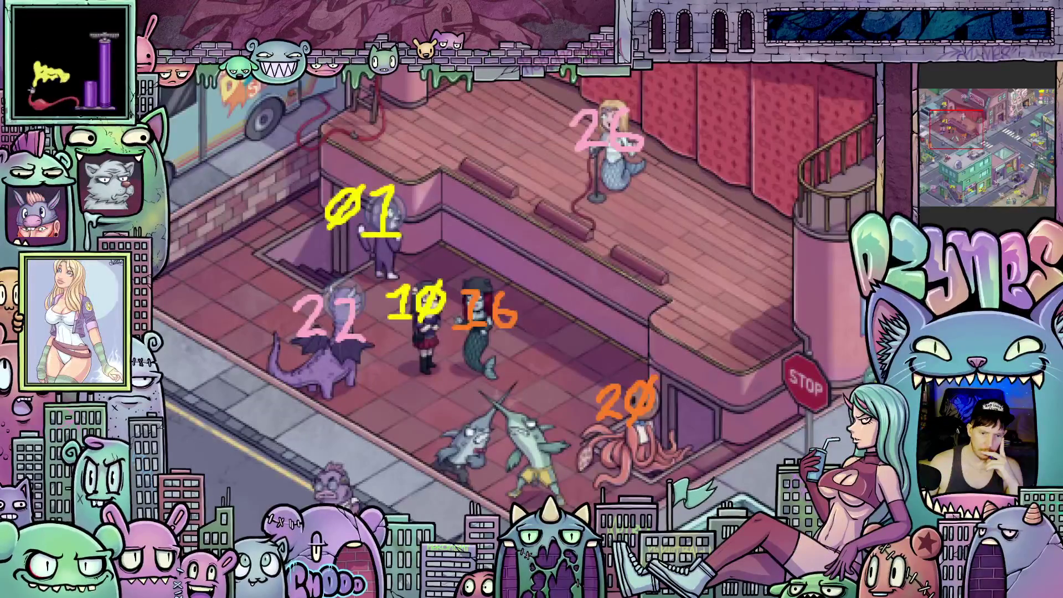
{"action": "key", "text": "ctrl+w"}
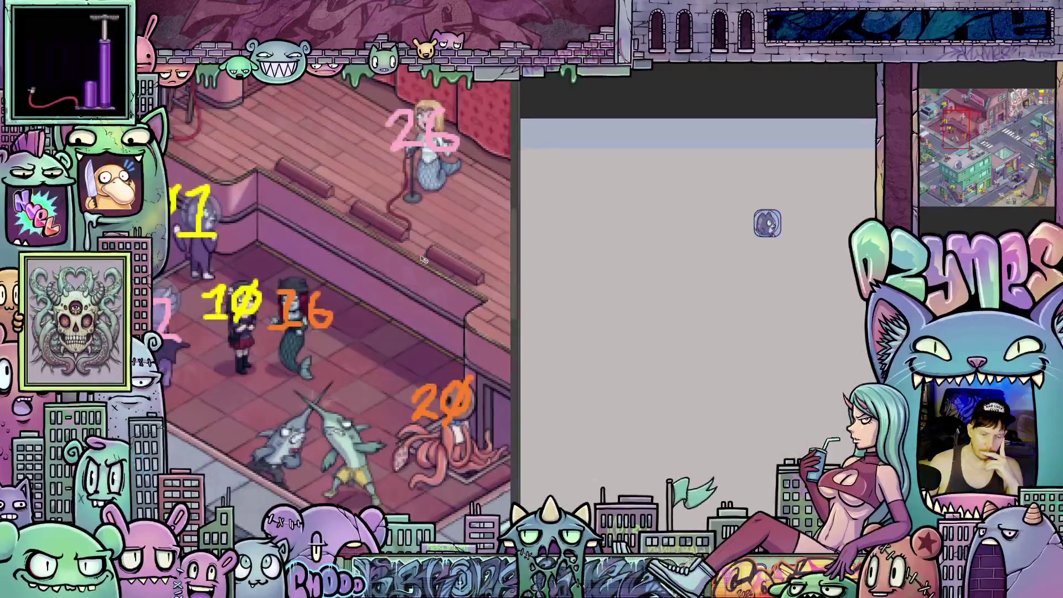
{"action": "scroll", "coordinate": [428, 368], "scroll_direction": "down", "scroll_amount": 5}
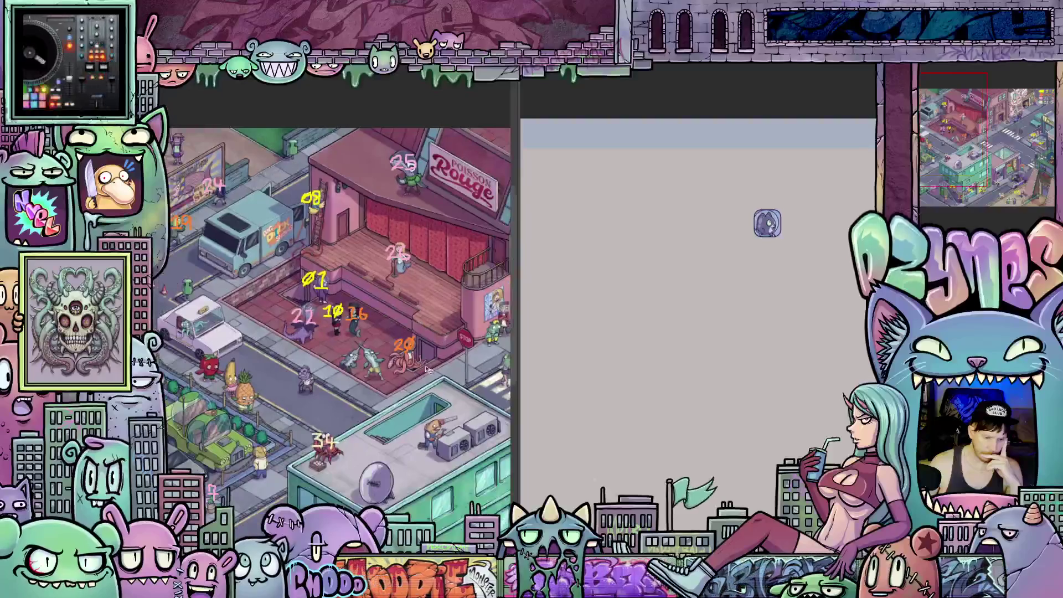
{"action": "scroll", "coordinate": [428, 369], "scroll_direction": "down", "scroll_amount": 1}
{"action": "scroll", "coordinate": [427, 369], "scroll_direction": "down", "scroll_amount": 1}
Pan the town map to centre character 02, the teddy bear outside the bakery
{"action": "left_click_drag", "start_coordinate": [465, 349], "coordinate": [166, 349]}
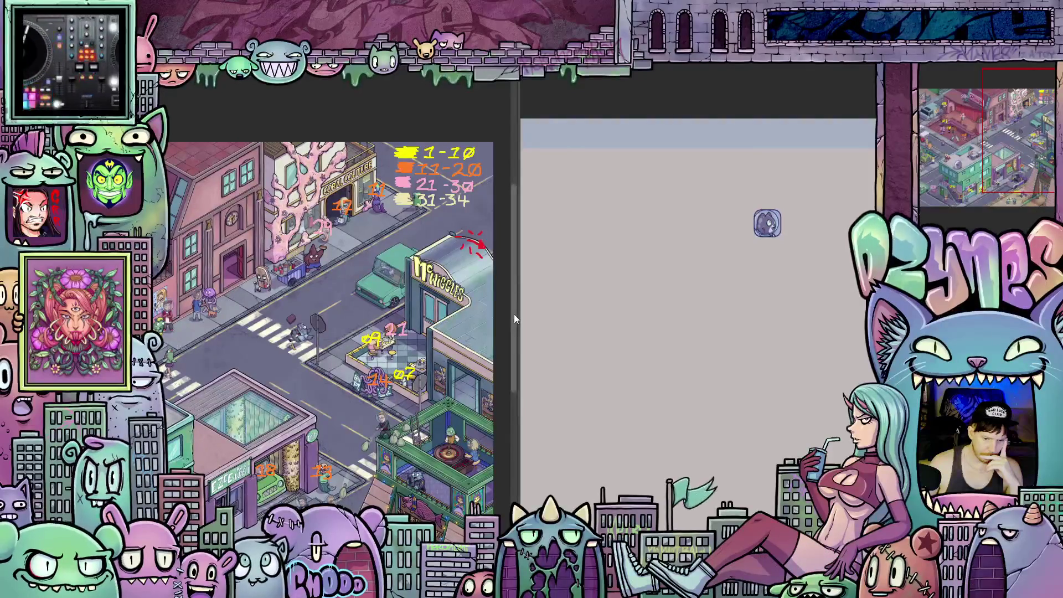
{"action": "scroll", "coordinate": [514, 314], "scroll_direction": "down", "scroll_amount": 3}
{"action": "left_click_drag", "start_coordinate": [249, 315], "coordinate": [457, 324]}
{"action": "scroll", "coordinate": [340, 426], "scroll_direction": "up", "scroll_amount": 1}
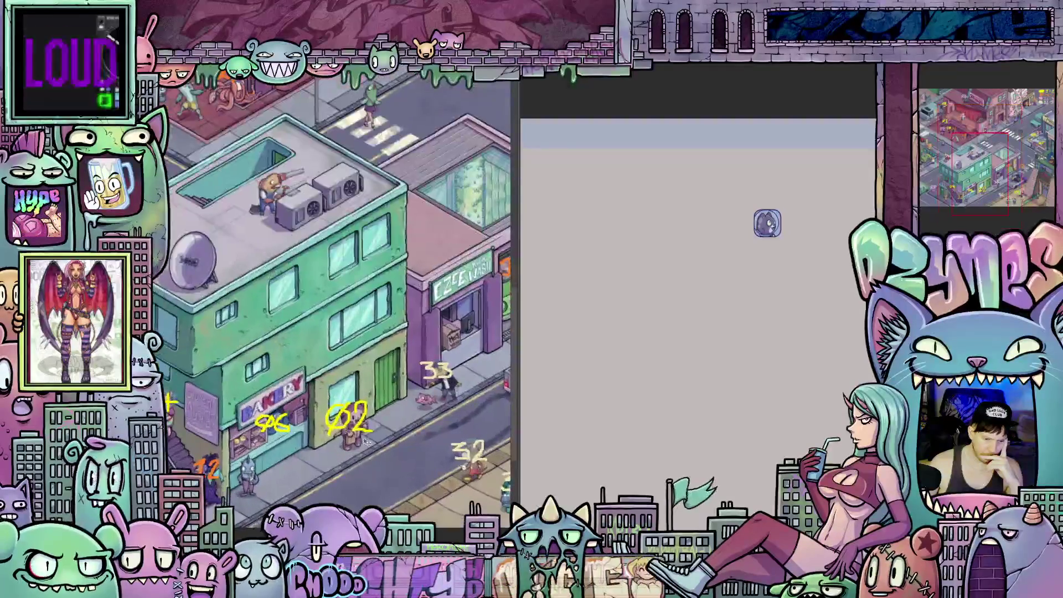
{"action": "scroll", "coordinate": [349, 426], "scroll_direction": "up", "scroll_amount": 1}
{"action": "scroll", "coordinate": [361, 428], "scroll_direction": "up", "scroll_amount": 1}
{"action": "scroll", "coordinate": [366, 429], "scroll_direction": "up", "scroll_amount": 1}
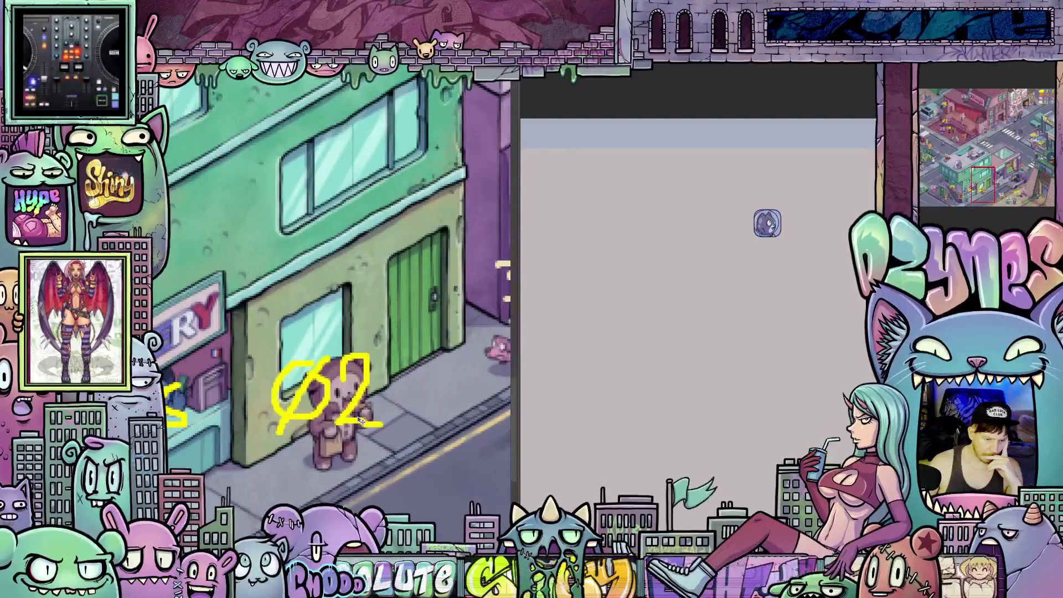
{"action": "scroll", "coordinate": [368, 428], "scroll_direction": "down", "scroll_amount": 2}
{"action": "scroll", "coordinate": [369, 422], "scroll_direction": "up", "scroll_amount": 1}
{"action": "scroll", "coordinate": [368, 421], "scroll_direction": "up", "scroll_amount": 1}
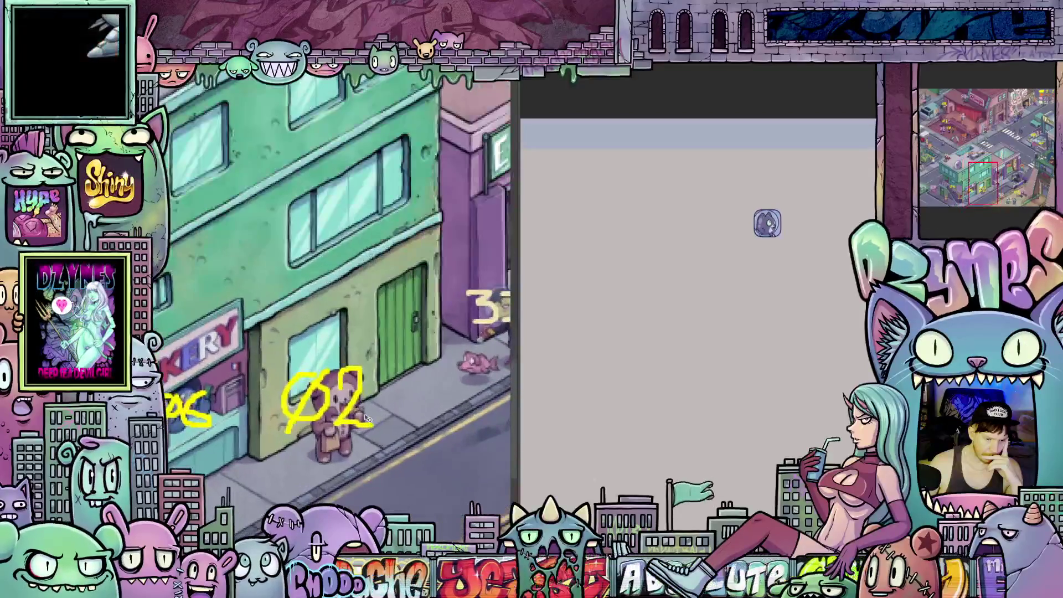